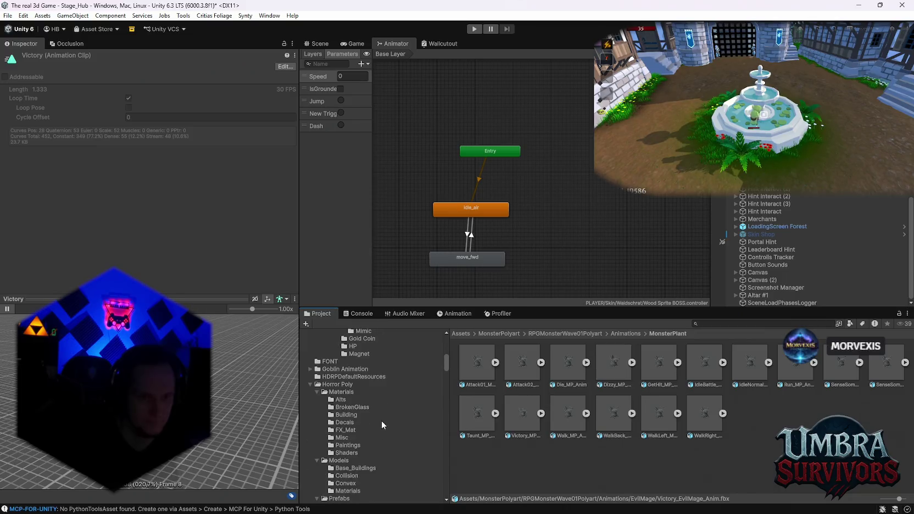
# - Search the project for 'hover' then 'fly' and inspect the BattleBee_Fly BWD animation's import settings
pyautogui.scroll(5, 402, 438)
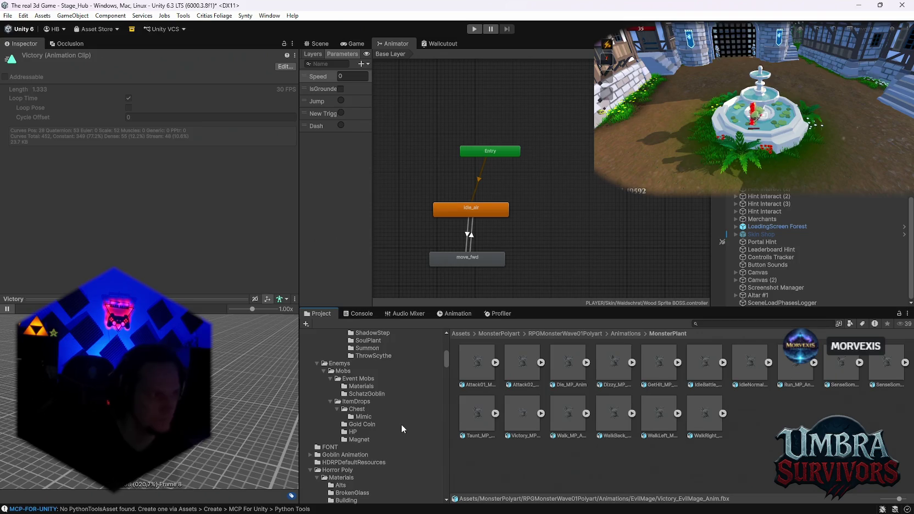
pyautogui.click(718, 323)
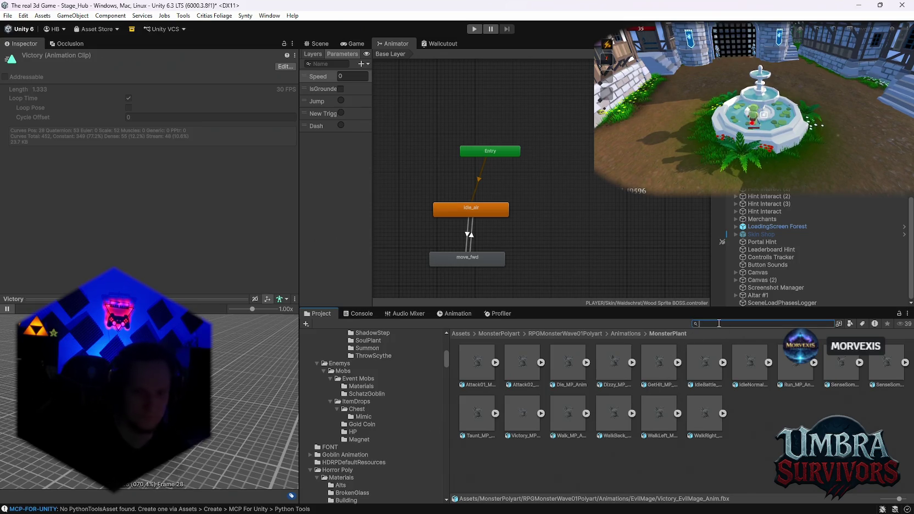
pyautogui.write('hover')
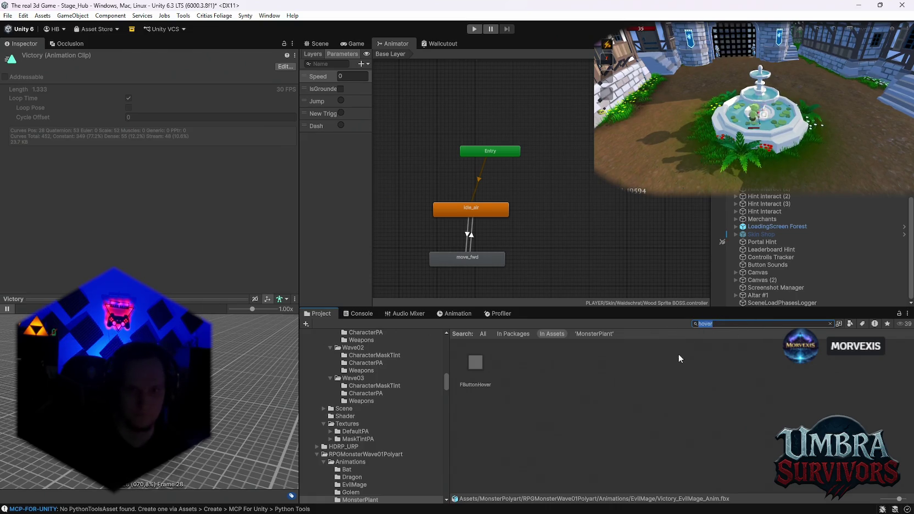
pyautogui.write('fly')
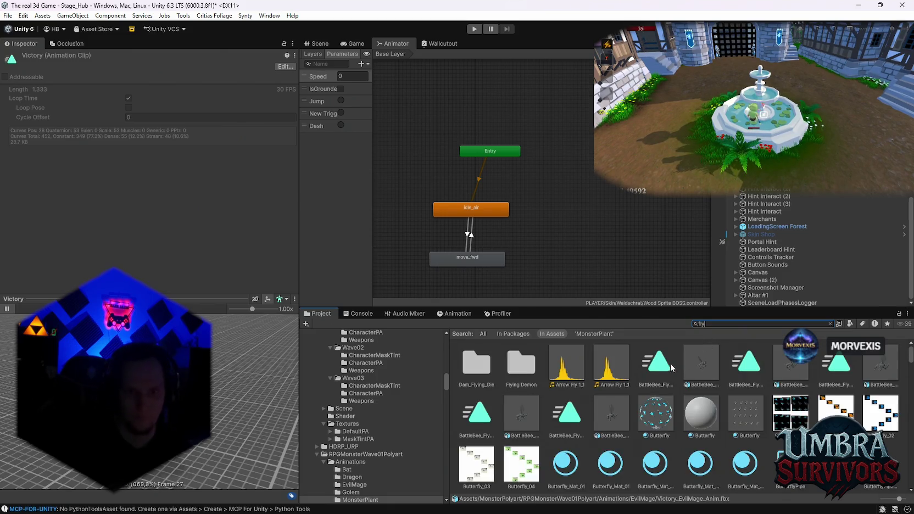
pyautogui.click(702, 363)
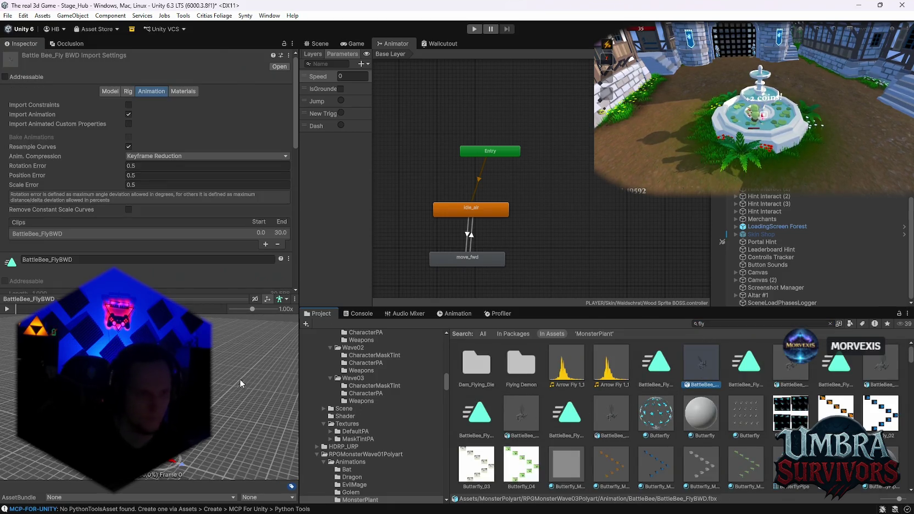
pyautogui.scroll(-1, 655, 413)
pyautogui.scroll(-2, 655, 412)
pyautogui.scroll(-2, 687, 412)
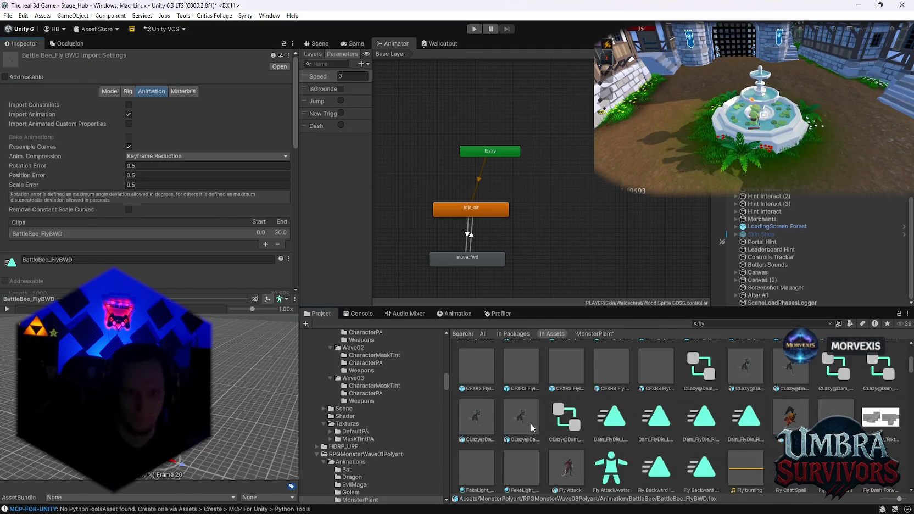
pyautogui.scroll(-1, 530, 427)
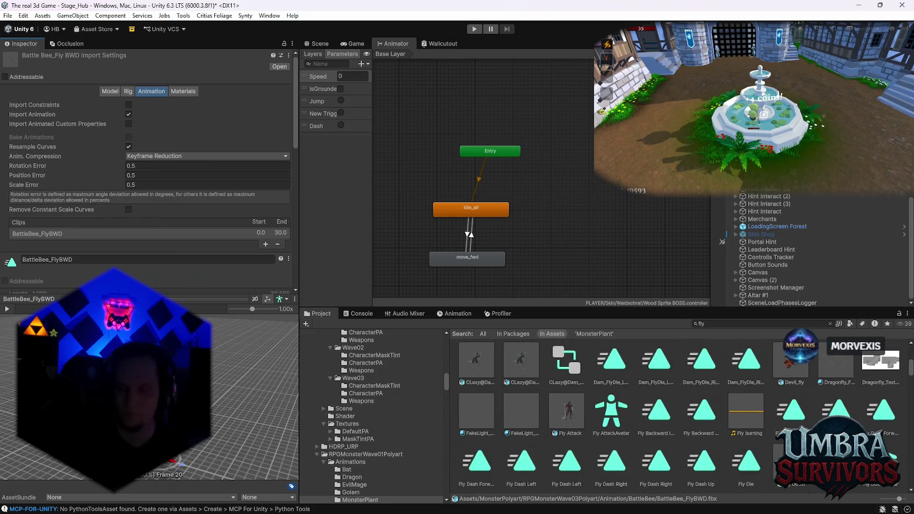
# - Search the project for 'waldschrat' and open the Waldschrat folder from the results
pyautogui.click(725, 324)
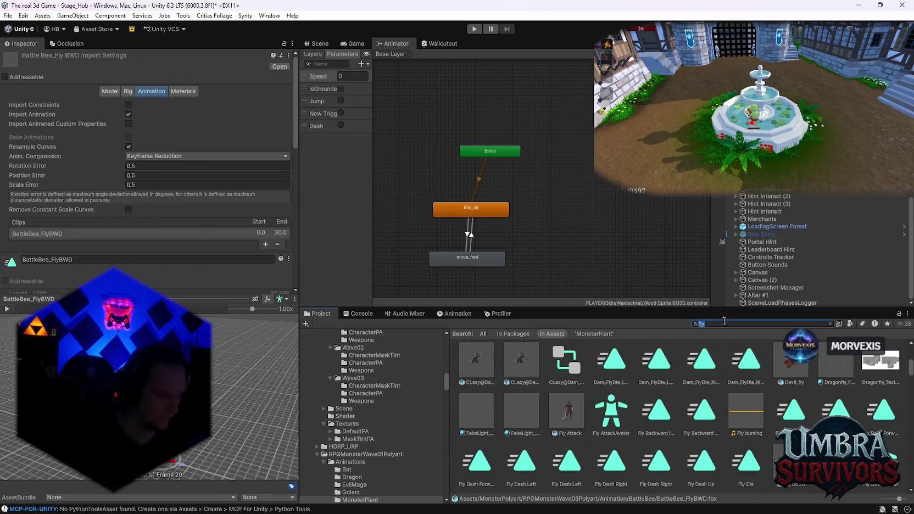
pyautogui.write('waldschrat')
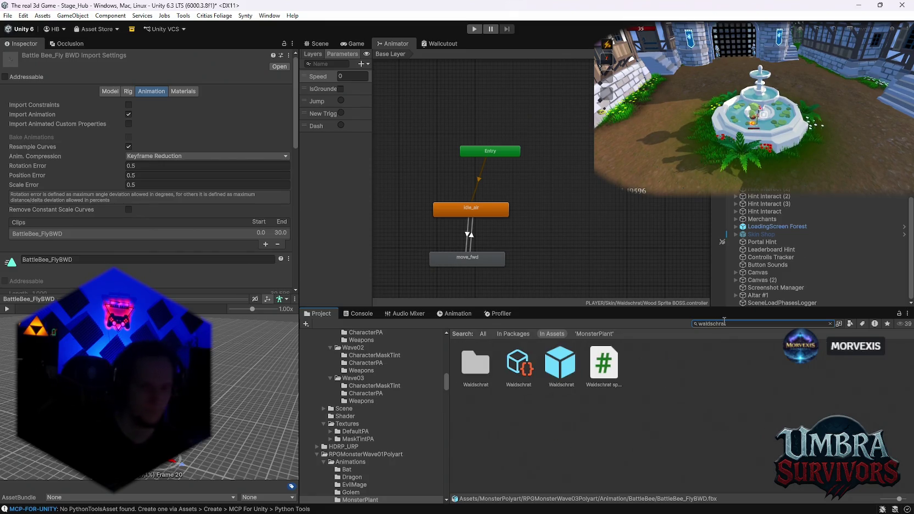
pyautogui.doubleClick(476, 362)
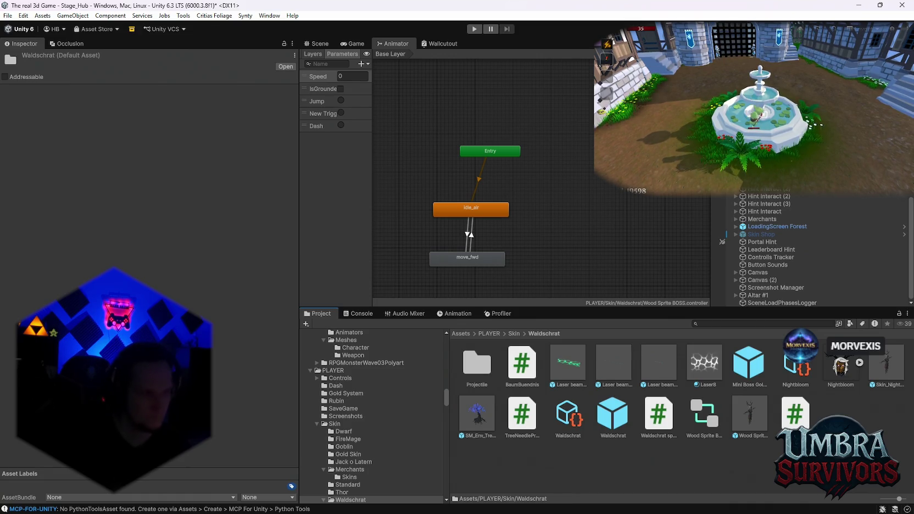
# - Inspect the Wood Sprite BOSS prefab's components, including its Animator with the Player Mage controller
pyautogui.click(750, 417)
pyautogui.scroll(-5, 165, 215)
pyautogui.scroll(1, 170, 216)
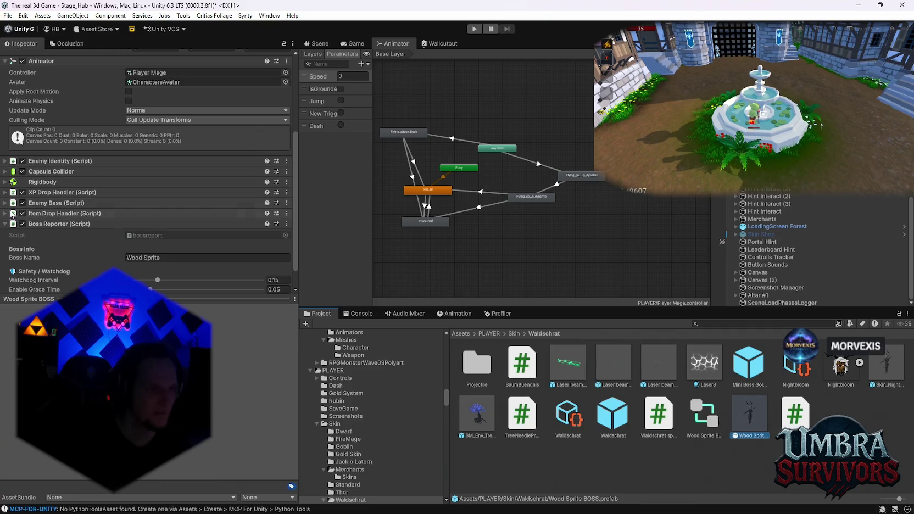
# - Set the Enemy Base Move Speed of the Wood Sprite BOSS to 6
pyautogui.click(7, 204)
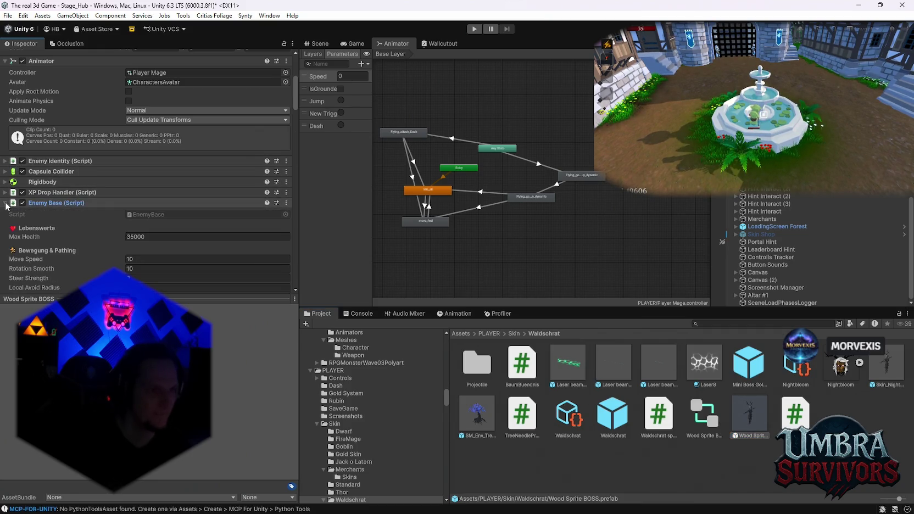
pyautogui.scroll(-3, 110, 198)
pyautogui.click(137, 182)
pyautogui.write('6')
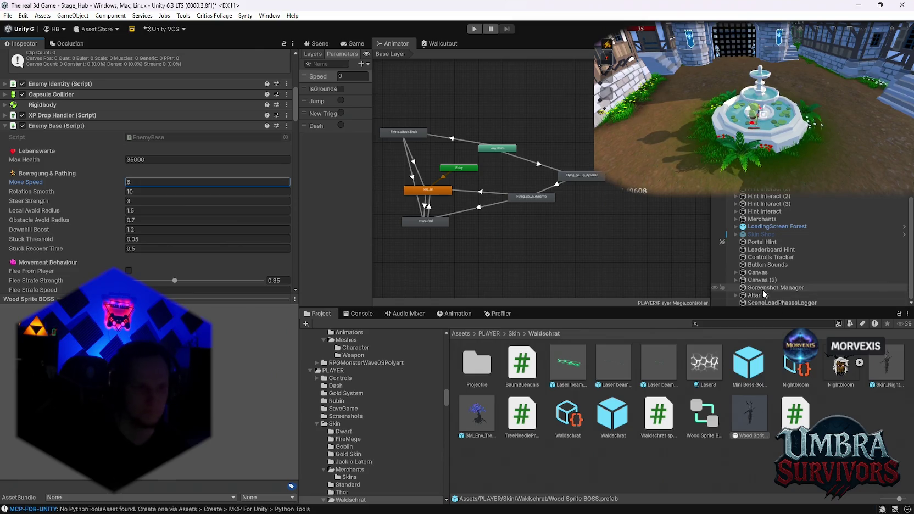
pyautogui.press('Return')
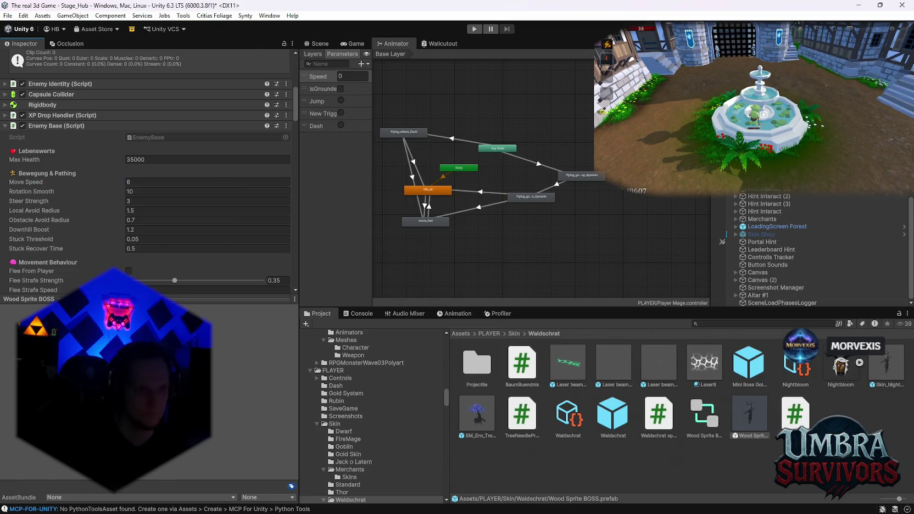
# - Set the prefab's Transform Scale to 6 on X, Y and Z, then select the Wood Wprite BOSS script
pyautogui.scroll(10, 152, 176)
pyautogui.click(152, 176)
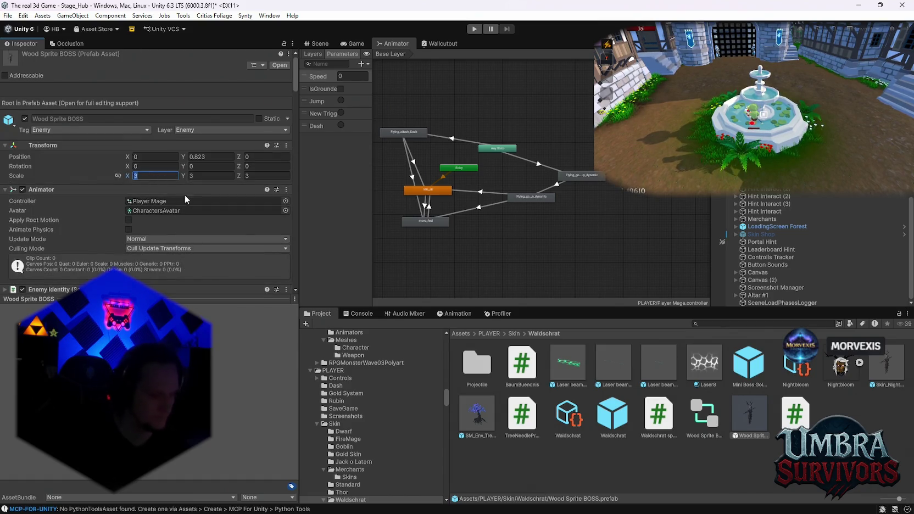
pyautogui.write('6')
pyautogui.press('Tab')
pyautogui.write('6')
pyautogui.click(258, 177)
pyautogui.write('6')
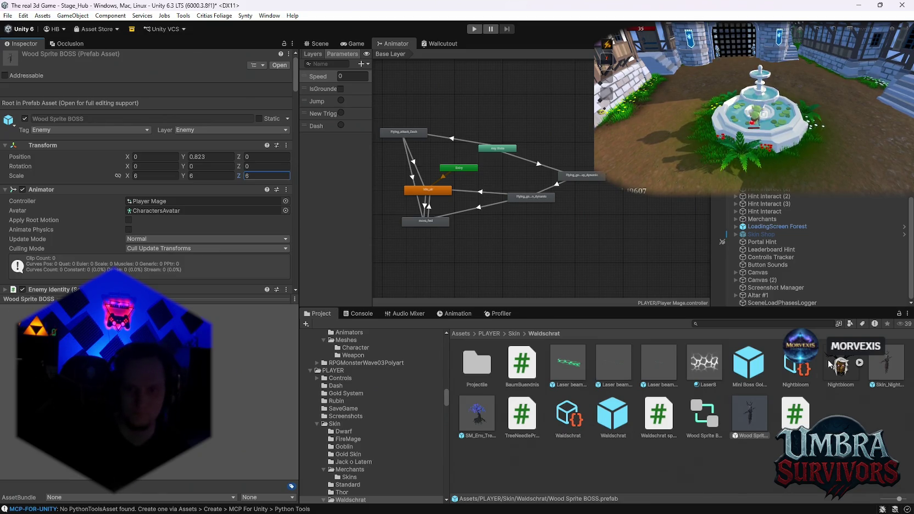
pyautogui.click(798, 420)
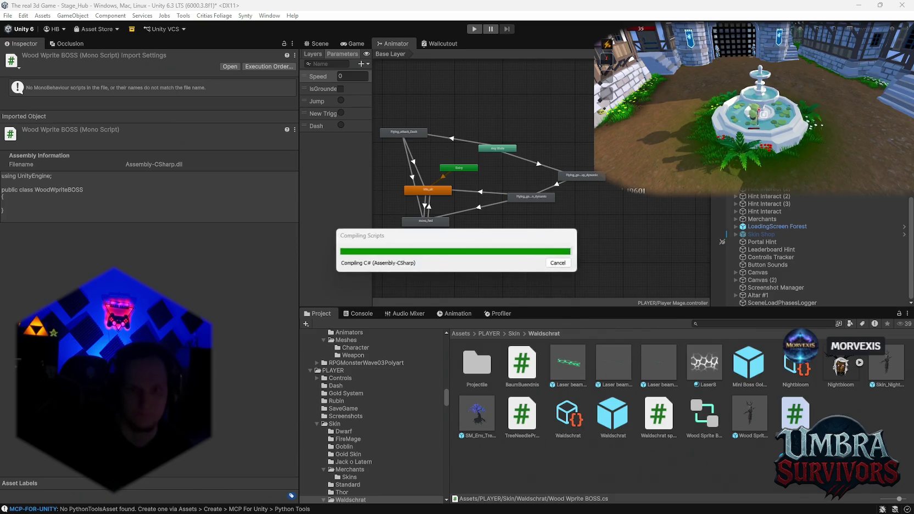
# - Show the Console listing the CS0111 errors in PlayerPoisen.cs
pyautogui.click(358, 314)
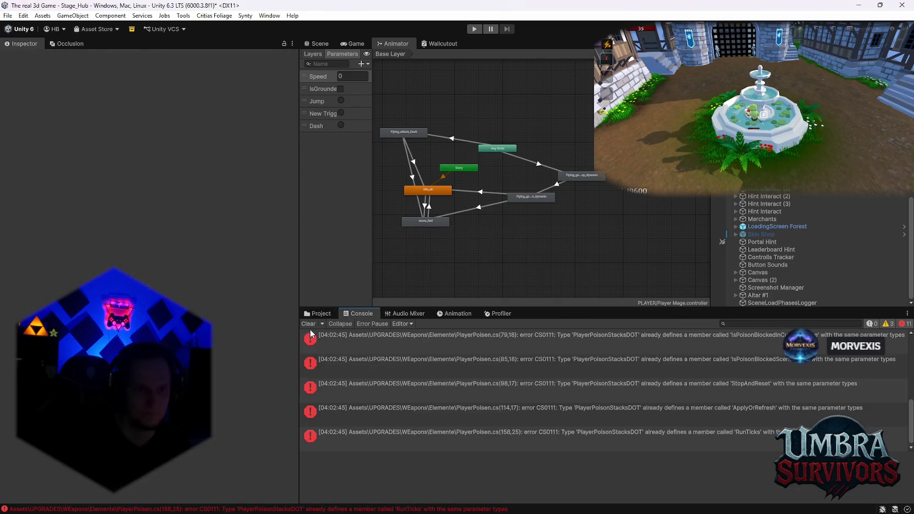
# - Scroll the Console messages, read the third warning's details, then go back to the Waldschrat assets
pyautogui.scroll(3, 498, 379)
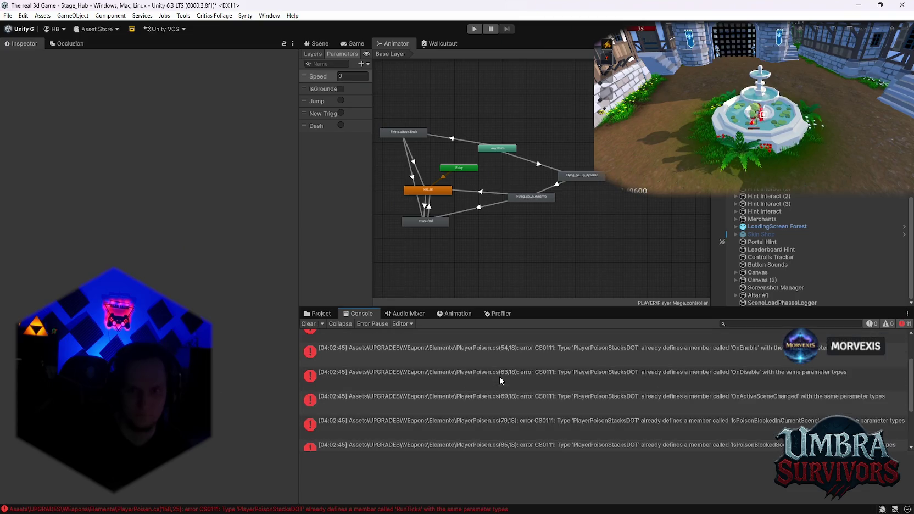
pyautogui.scroll(3, 499, 377)
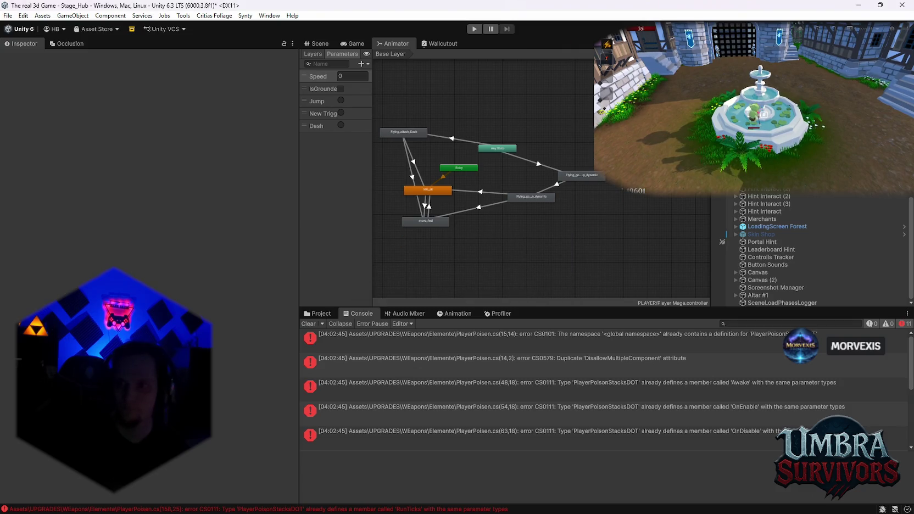
pyautogui.click(550, 385)
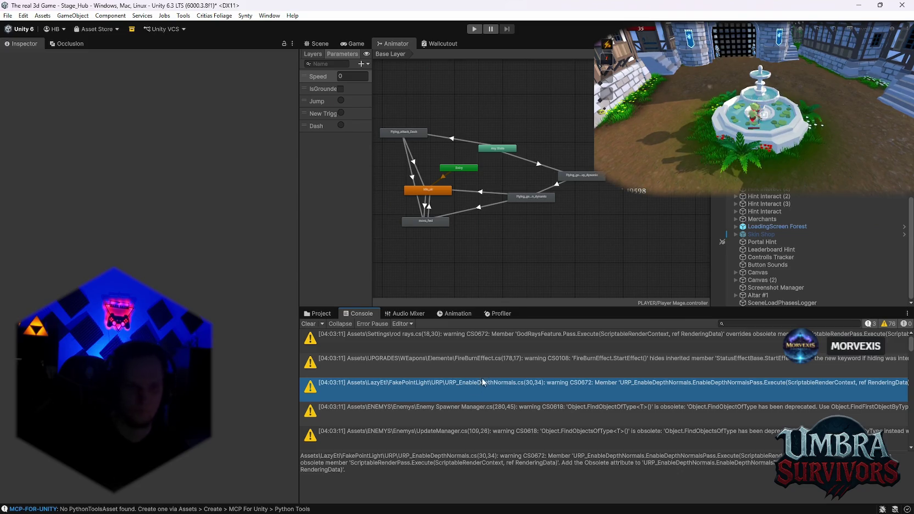
pyautogui.click(320, 314)
# - Create a new folder named 'WS BOSS' in the Waldschrat folder
pyautogui.rightClick(624, 459)
pyautogui.moveTo(659, 165)
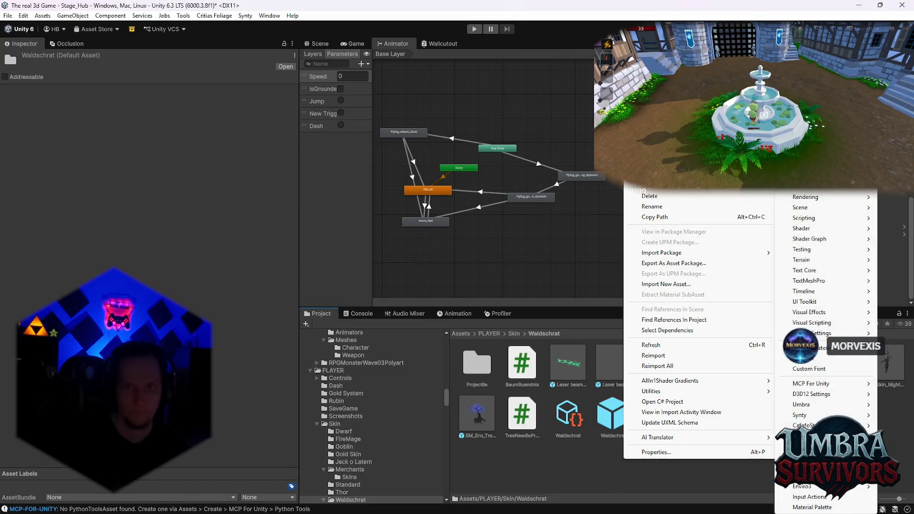
pyautogui.click(802, 165)
pyautogui.write('W')
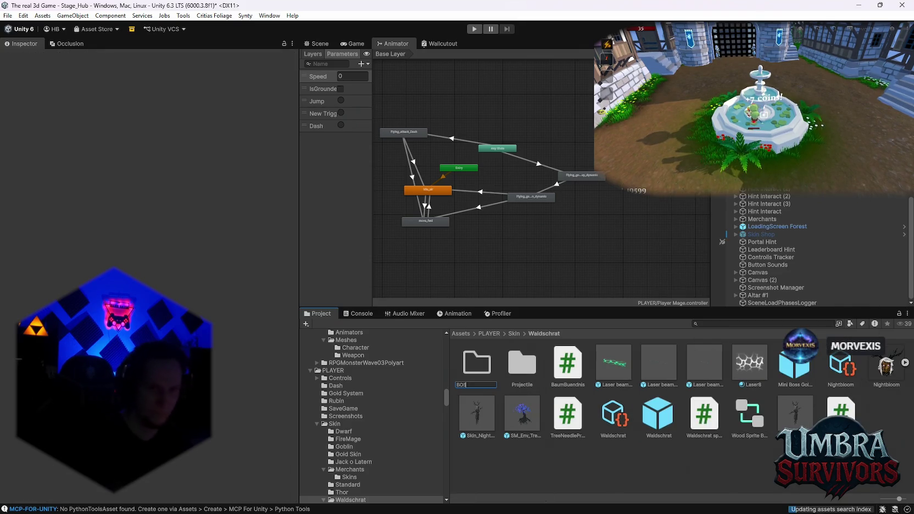
pyautogui.write('S BOSS')
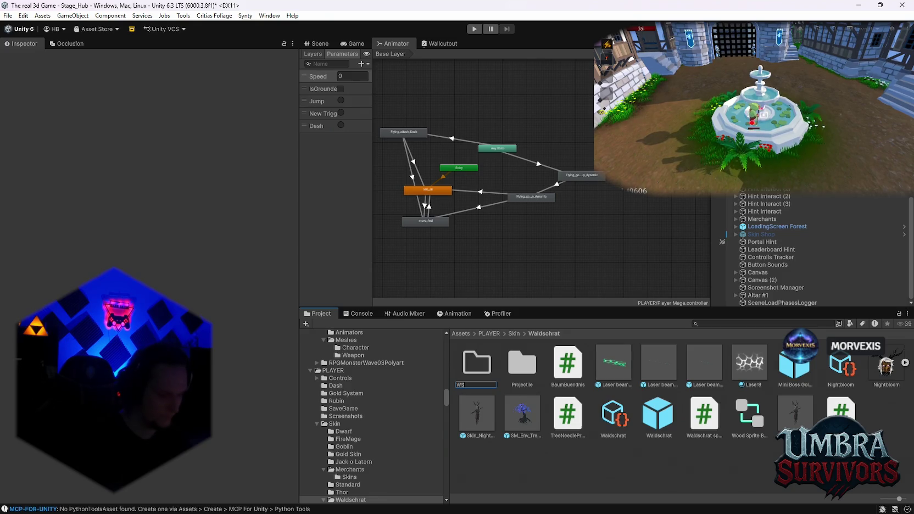
pyautogui.press('Return')
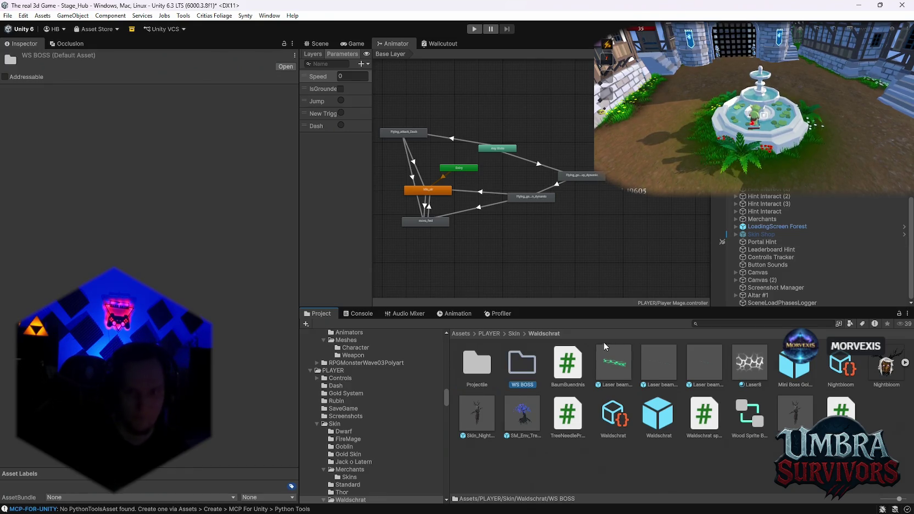
# - Open the WS BOSS folder and select the Wood Sprite BOSS prefab inside it
pyautogui.click(472, 370)
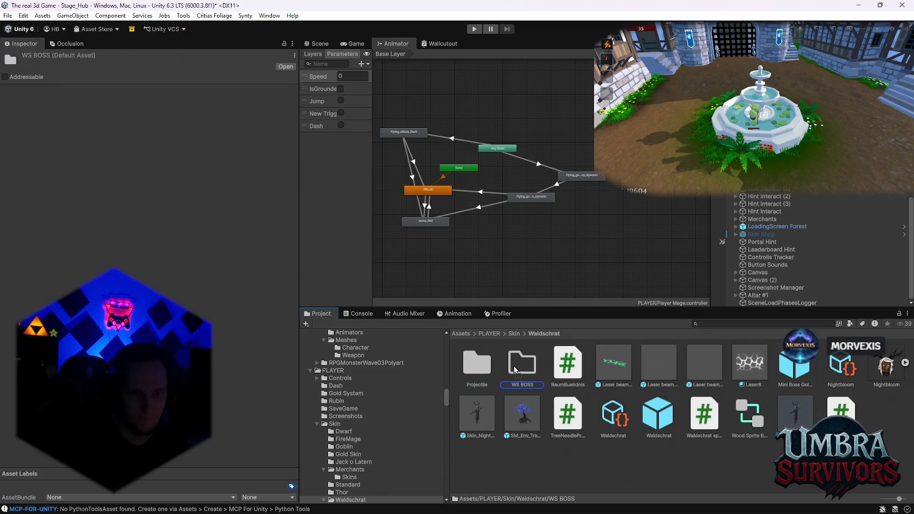
pyautogui.doubleClick(476, 370)
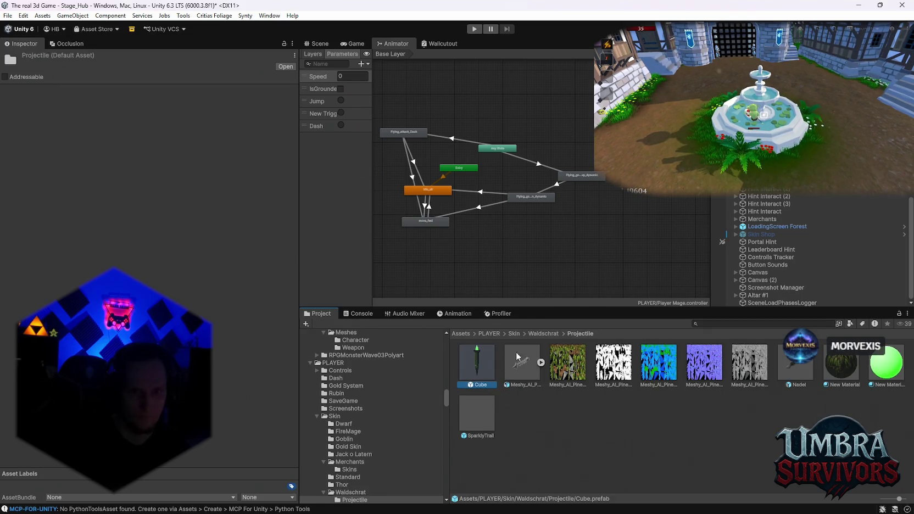
pyautogui.click(543, 334)
pyautogui.doubleClick(523, 363)
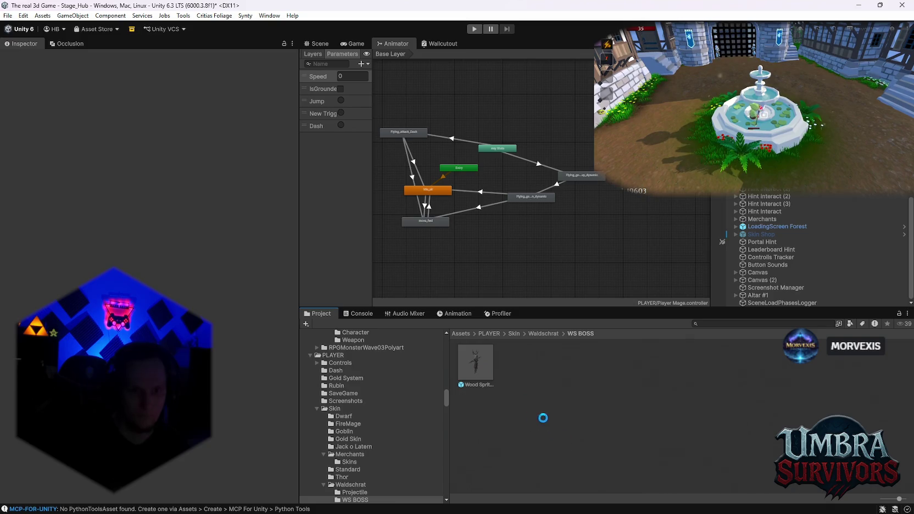
pyautogui.click(525, 387)
pyautogui.rightClick(550, 391)
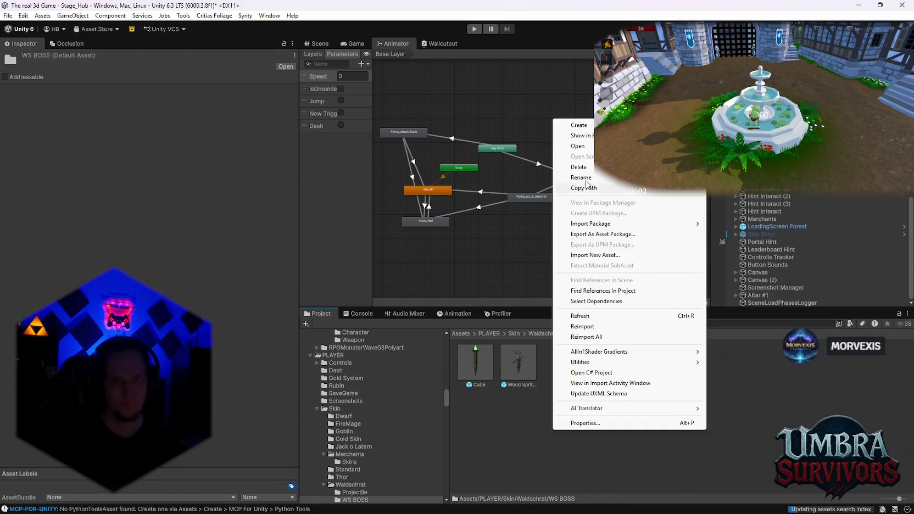
pyautogui.press('Escape')
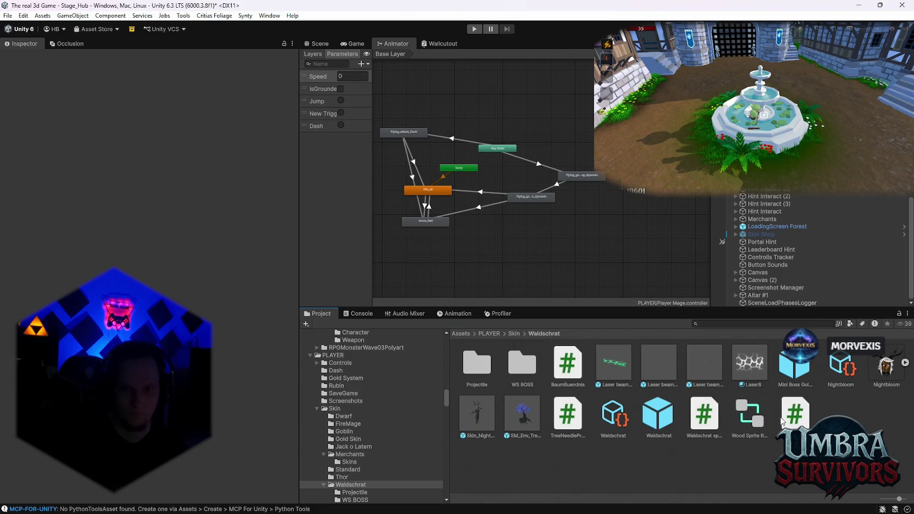
# - Add an empty C# script to WS BOSS via Create > Scripting, naming it 'Bossporjectil WS'
pyautogui.click(521, 366)
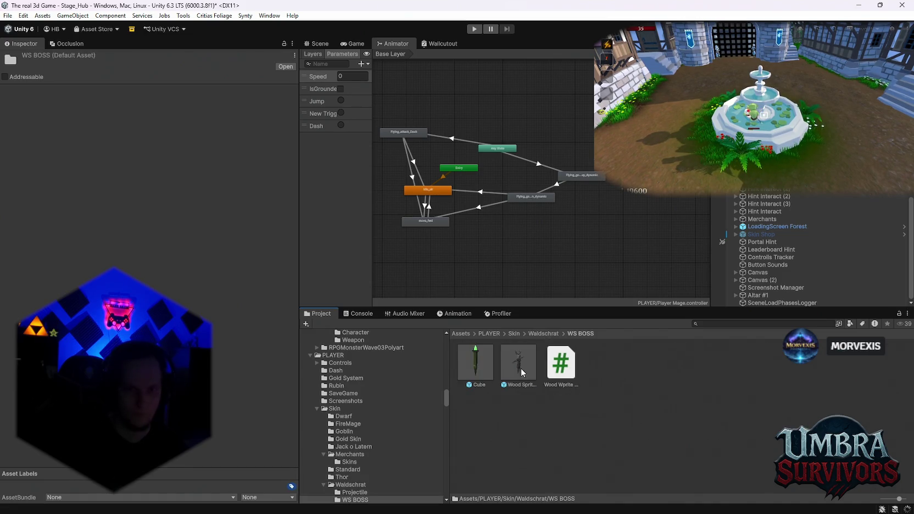
pyautogui.rightClick(555, 420)
pyautogui.moveTo(567, 125)
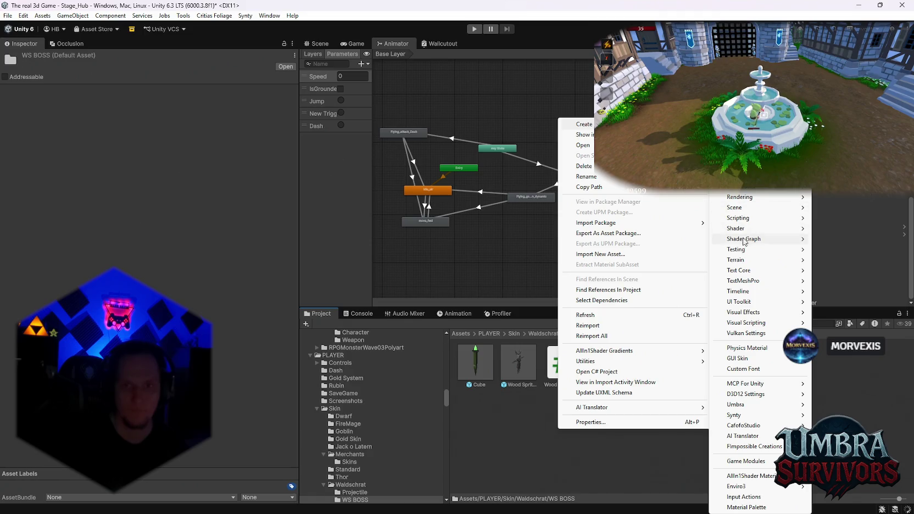
pyautogui.moveTo(740, 218)
pyautogui.click(633, 239)
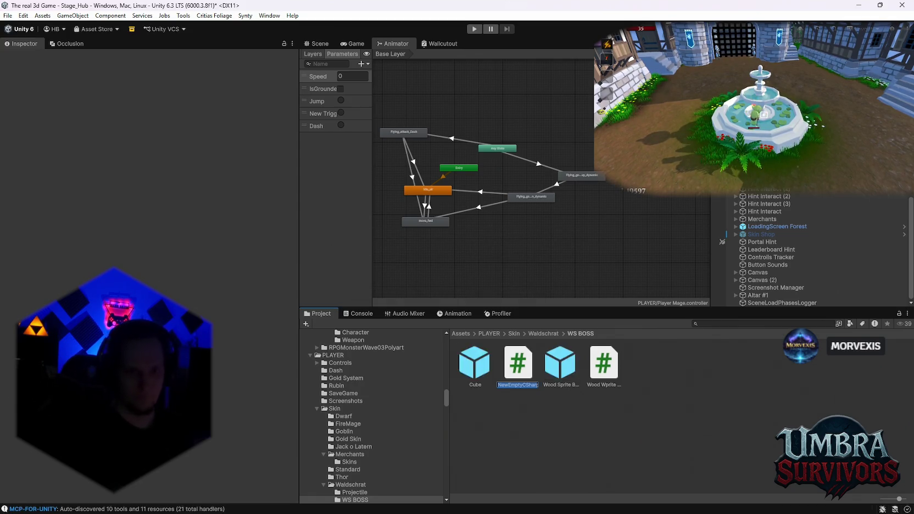
pyautogui.write('E')
pyautogui.press('BackSpace')
pyautogui.write('Bossporjectil')
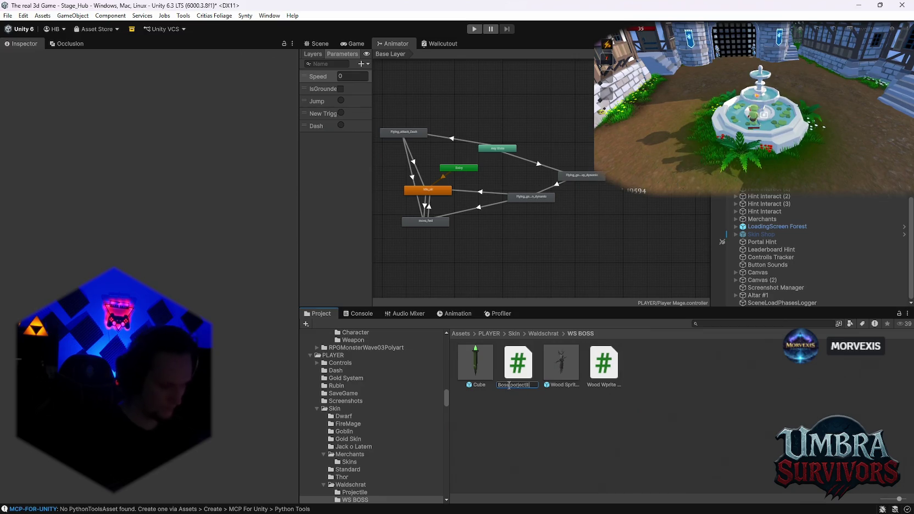
pyautogui.write(' WS')
pyautogui.press('Return')
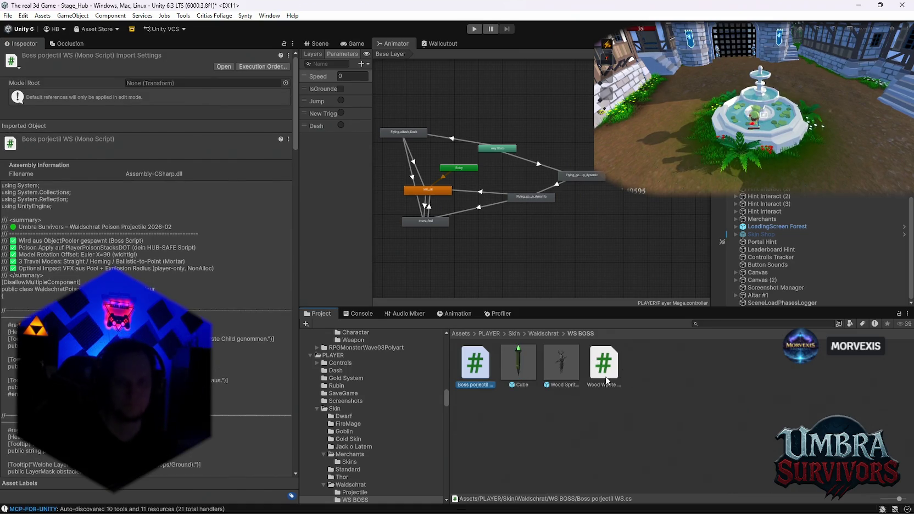
# - Read the Wood Wprite BOSS script's code, check the Console for warnings, then return to Project
pyautogui.click(607, 379)
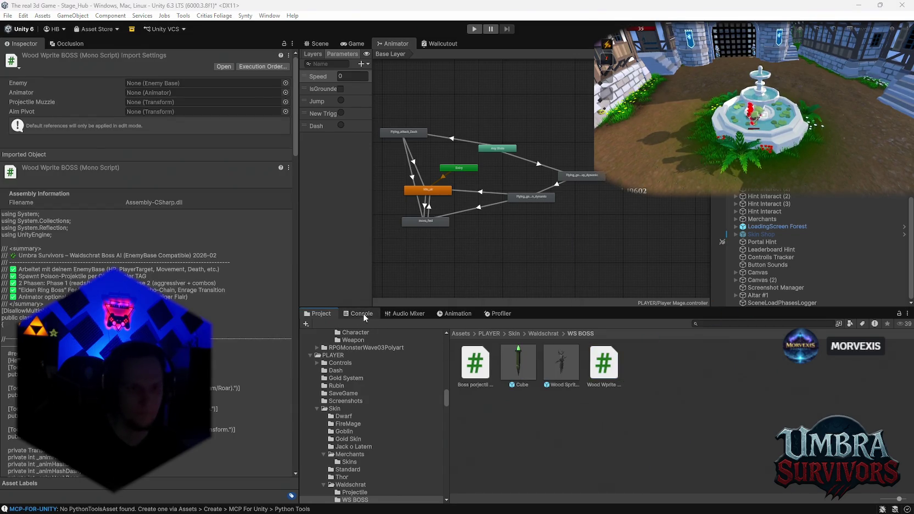
pyautogui.click(361, 313)
pyautogui.click(317, 315)
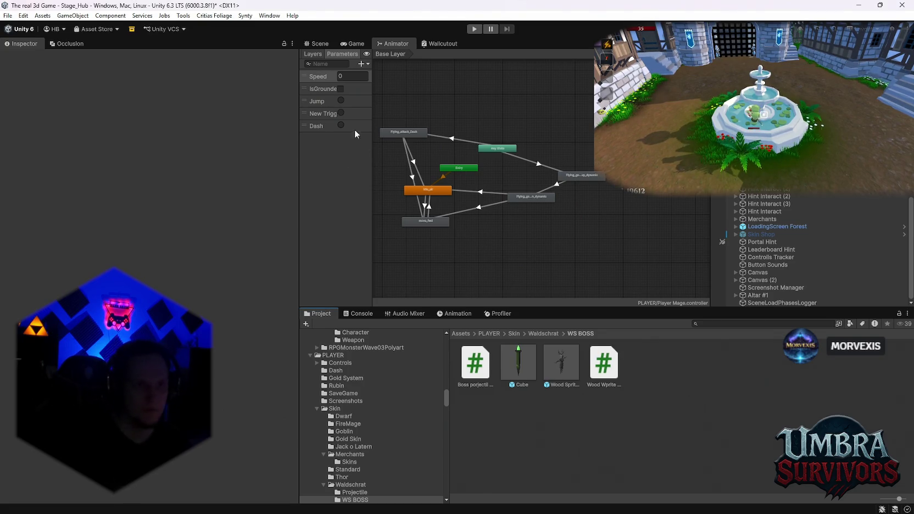
# - Widen the Animator panel and add Cast and Slam trigger parameters
pyautogui.moveTo(299, 157); pyautogui.dragTo(273, 167)
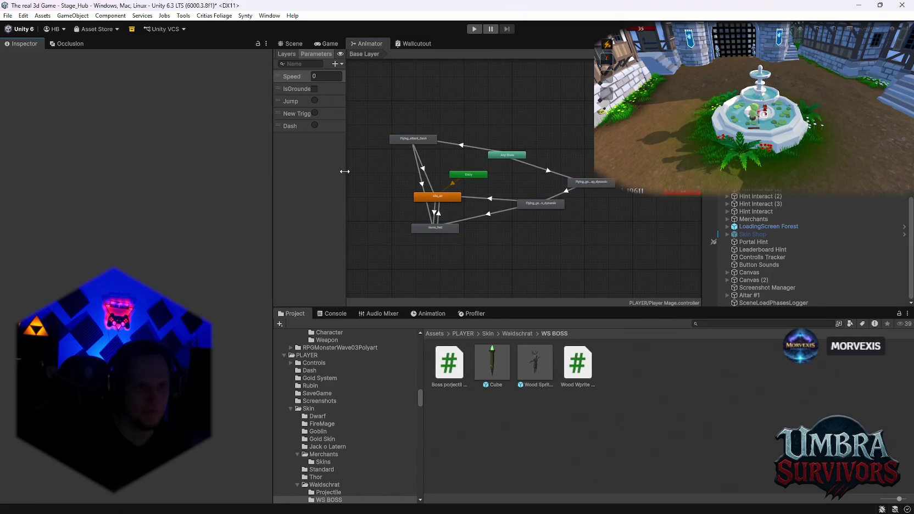
pyautogui.click(364, 65)
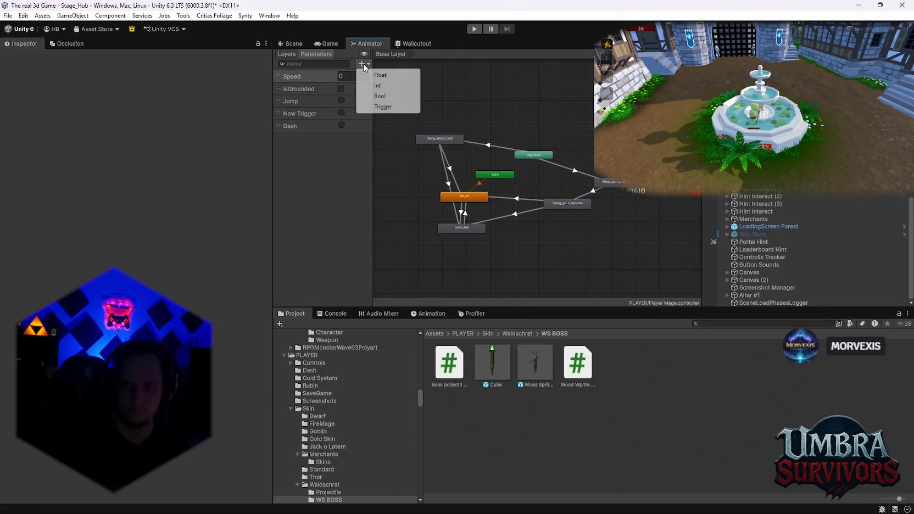
pyautogui.click(385, 107)
pyautogui.write('Cas')
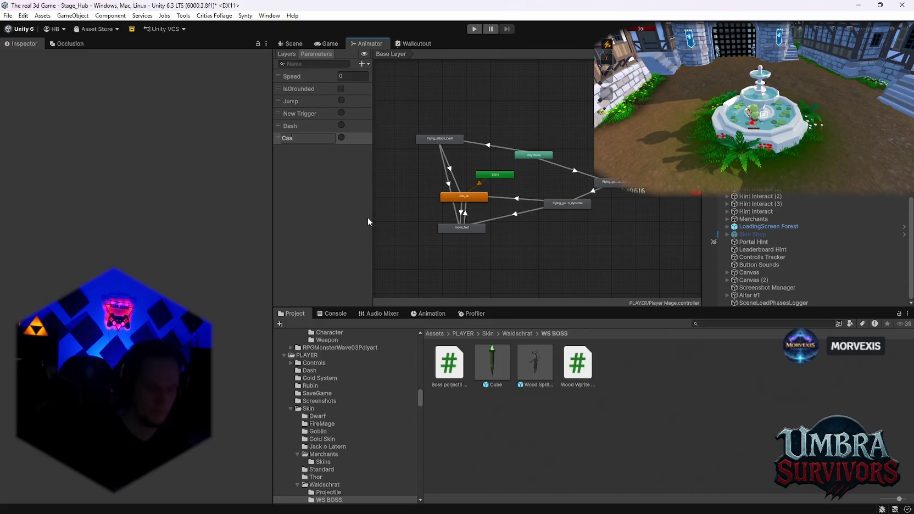
pyautogui.write('t')
pyautogui.press('Return')
pyautogui.click(362, 64)
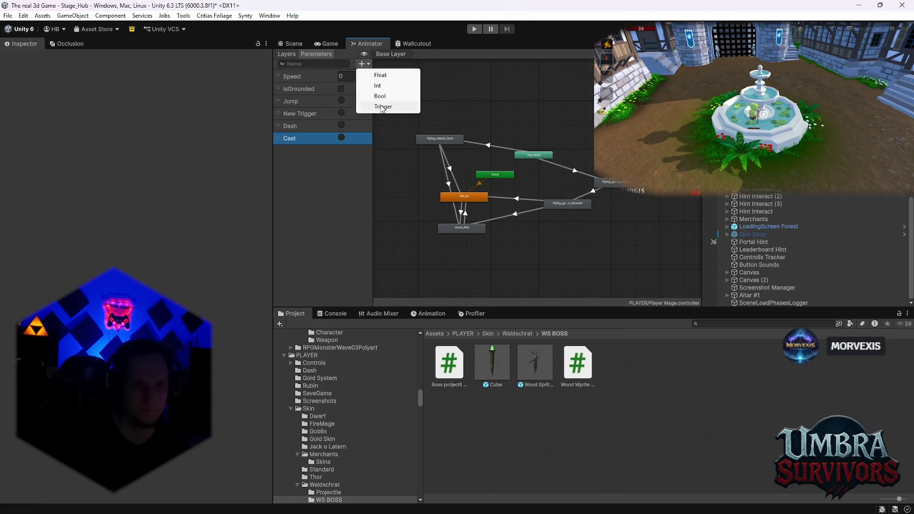
pyautogui.click(384, 107)
pyautogui.write('Slam')
pyautogui.press('Return')
# - Add a 'dash' trigger parameter and rename it to 'Dash'
pyautogui.click(363, 64)
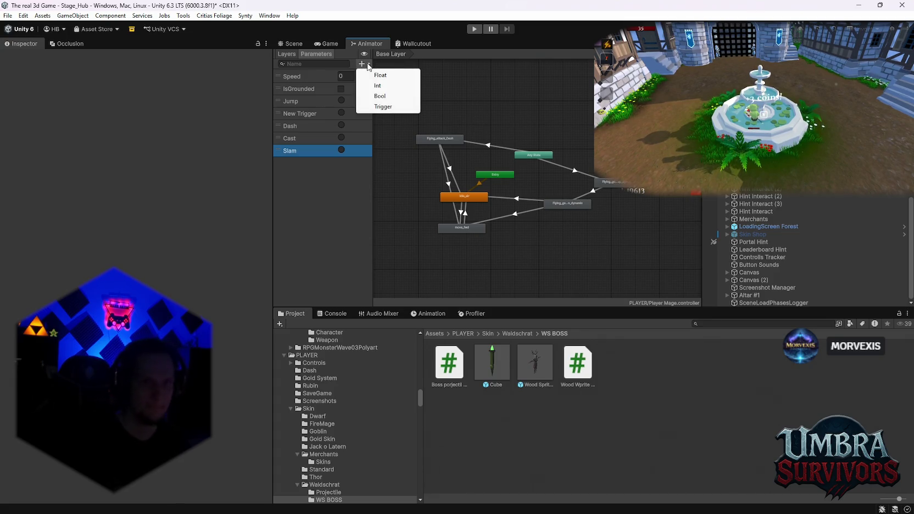
pyautogui.click(384, 106)
pyautogui.write('dash')
pyautogui.press('Return')
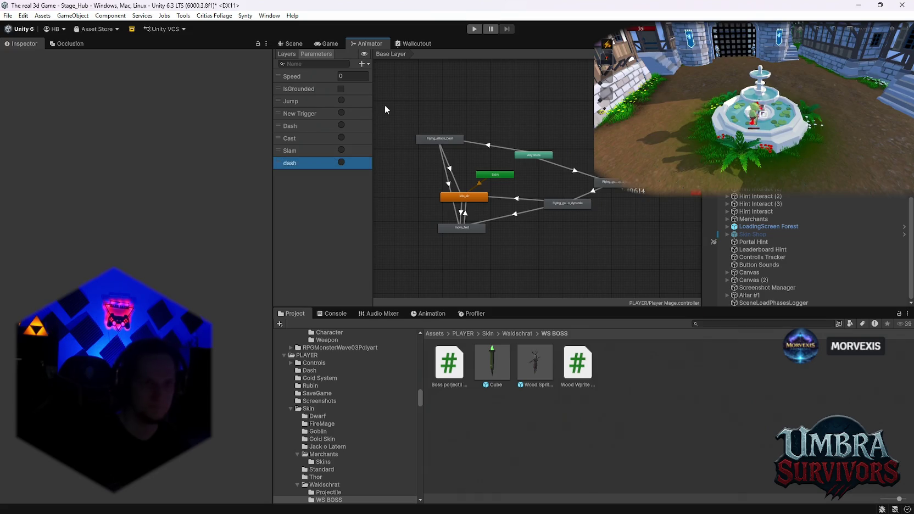
pyautogui.doubleClick(289, 163)
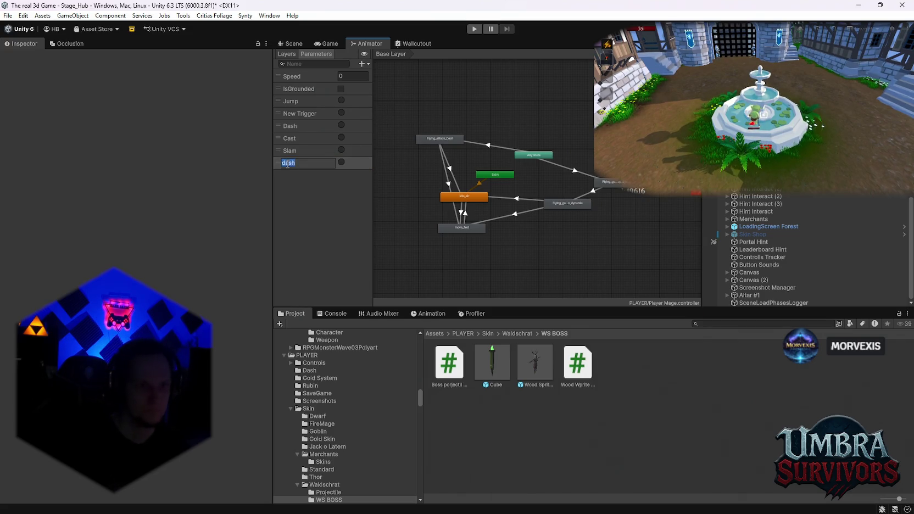
pyautogui.write('Dash')
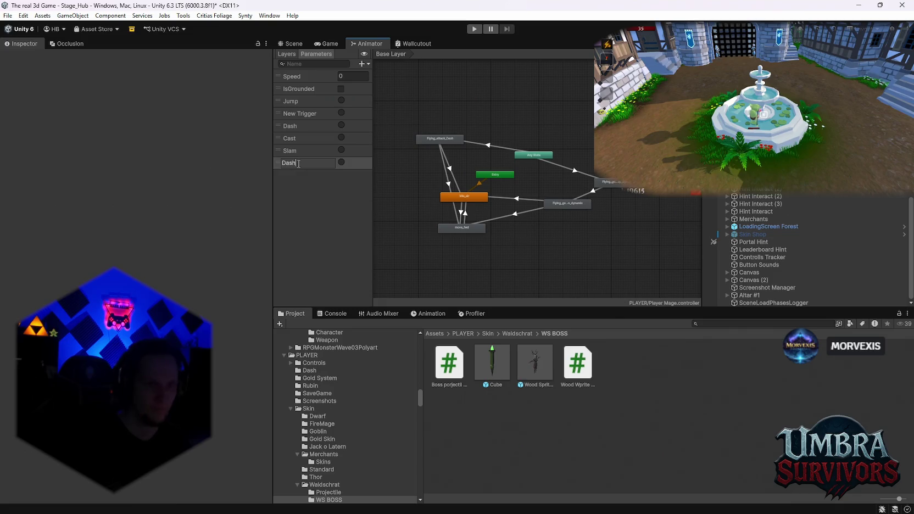
pyautogui.press('Return')
# - Add Roar and Phase2 trigger parameters to the controller
pyautogui.click(362, 64)
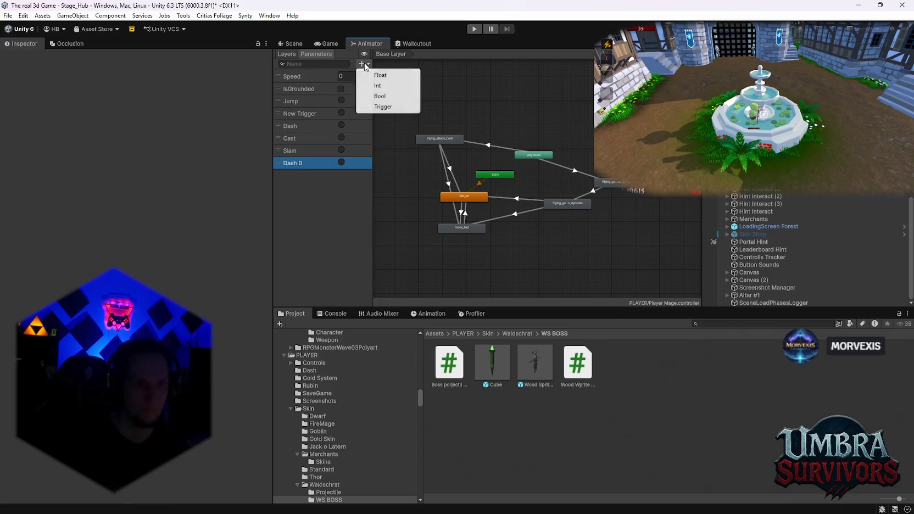
pyautogui.click(381, 107)
pyautogui.write('Roar')
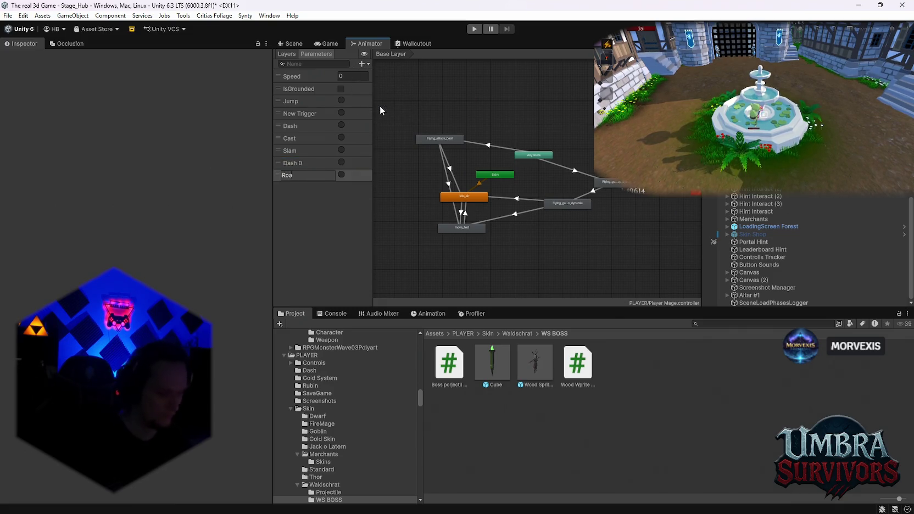
pyautogui.press('Return')
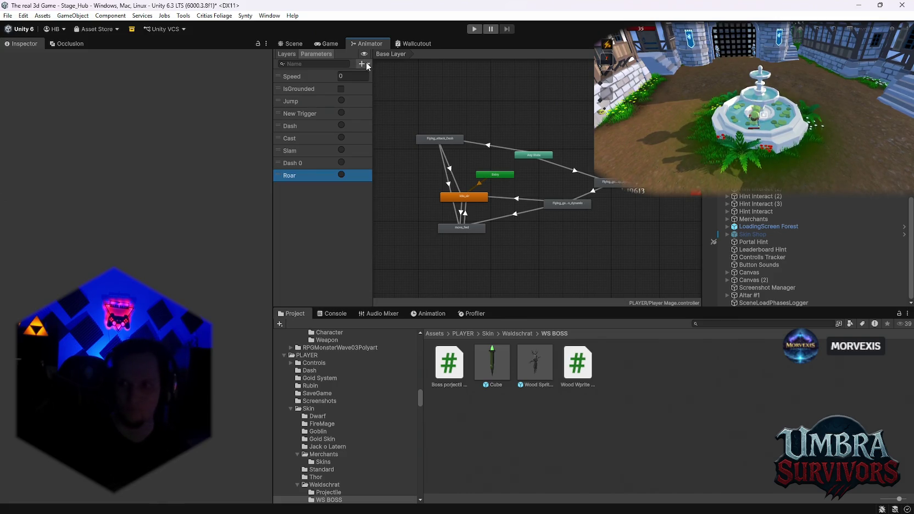
pyautogui.click(363, 64)
pyautogui.click(379, 103)
pyautogui.write('Phase2')
pyautogui.press('Return')
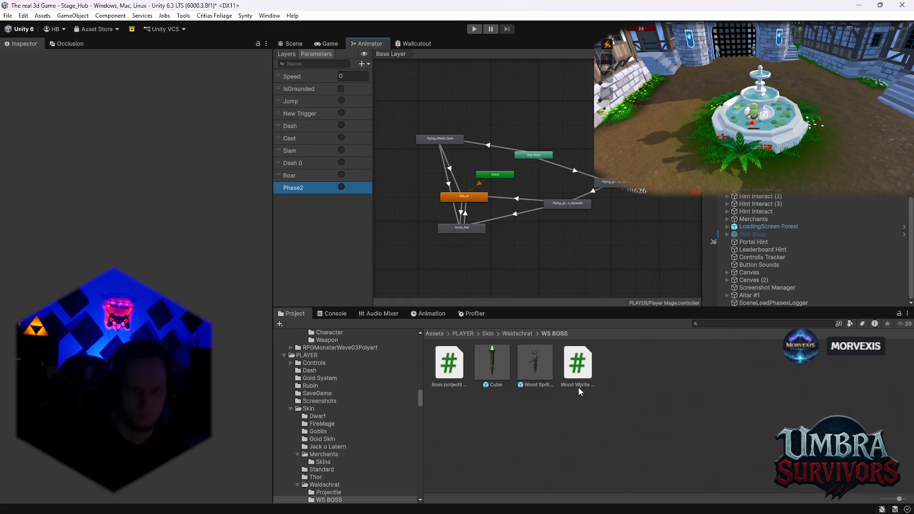
pyautogui.click(493, 364)
# - Attach the Boss porjectil WS script to the Cube prefab and set its Model Root to Cube
pyautogui.scroll(-4, 135, 259)
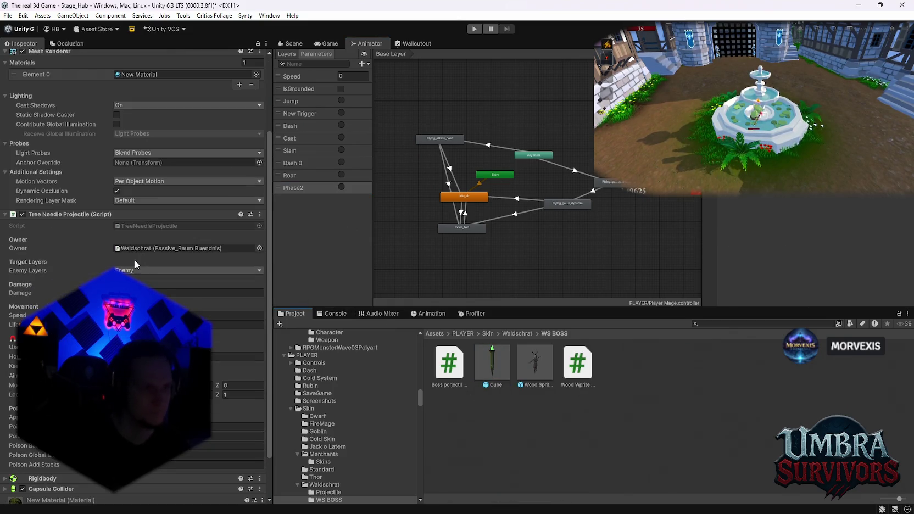
pyautogui.scroll(3, 96, 253)
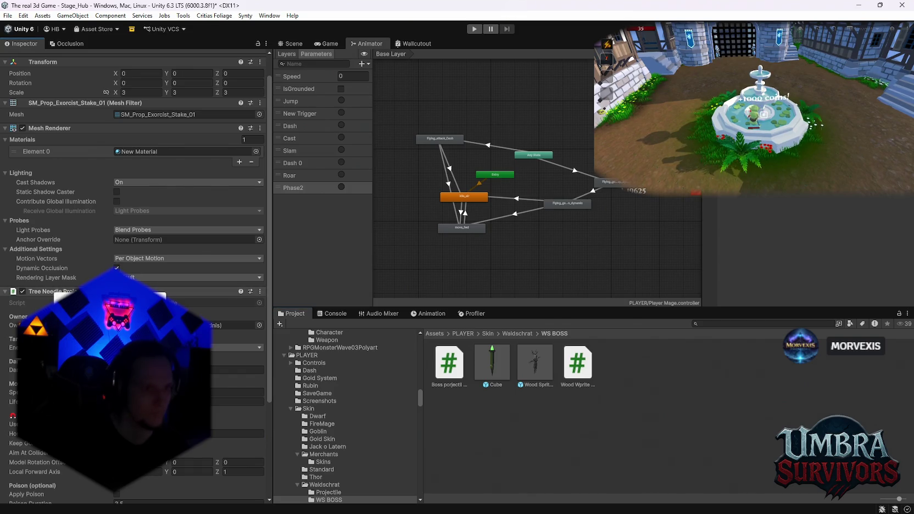
pyautogui.scroll(2, 84, 246)
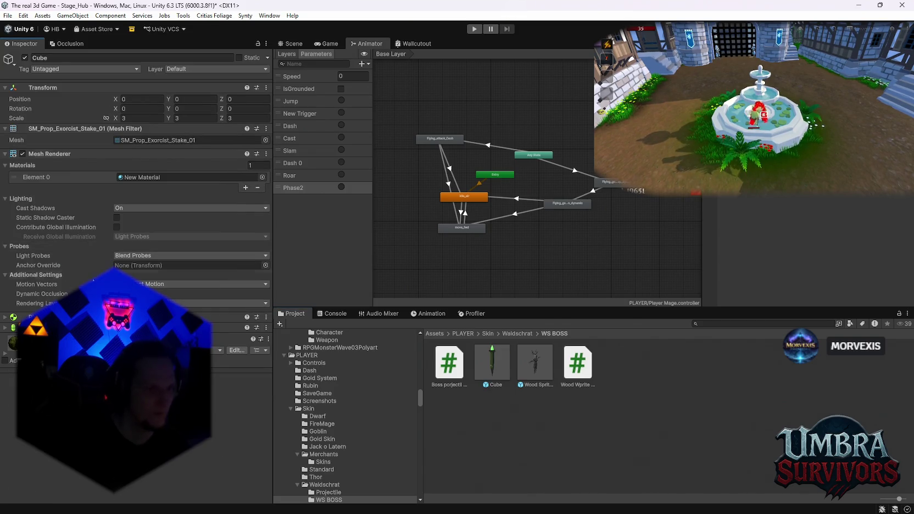
pyautogui.moveTo(457, 372)
pyautogui.mouseDown()
pyautogui.moveTo(308, 363)
pyautogui.moveTo(110, 331)
pyautogui.mouseUp()
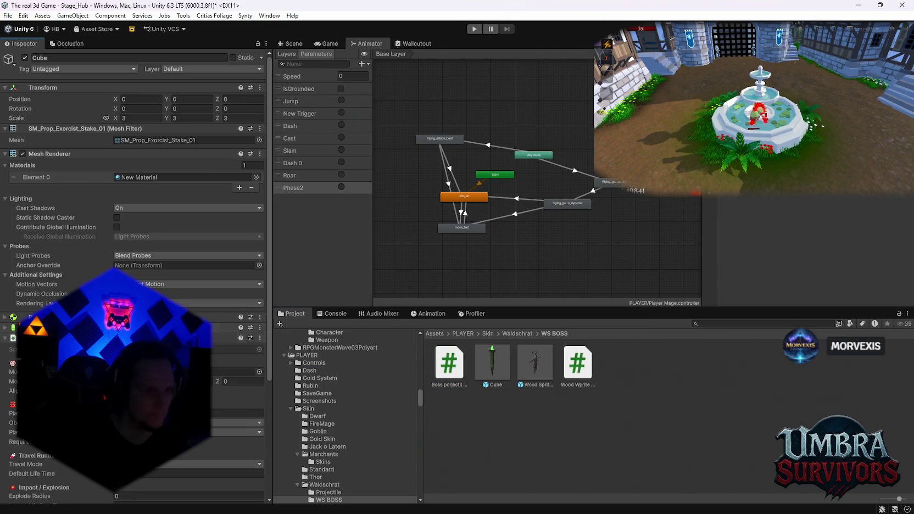
pyautogui.scroll(-5, 132, 219)
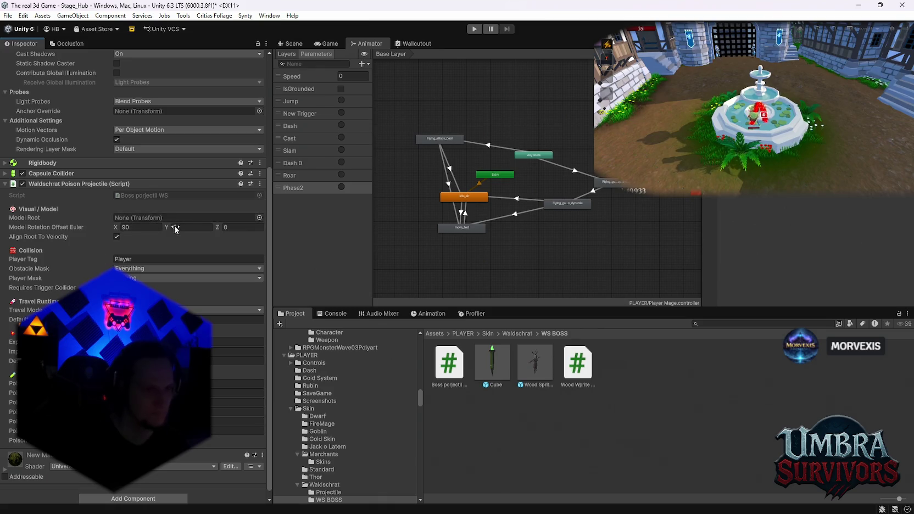
pyautogui.moveTo(534, 362); pyautogui.dragTo(165, 219)
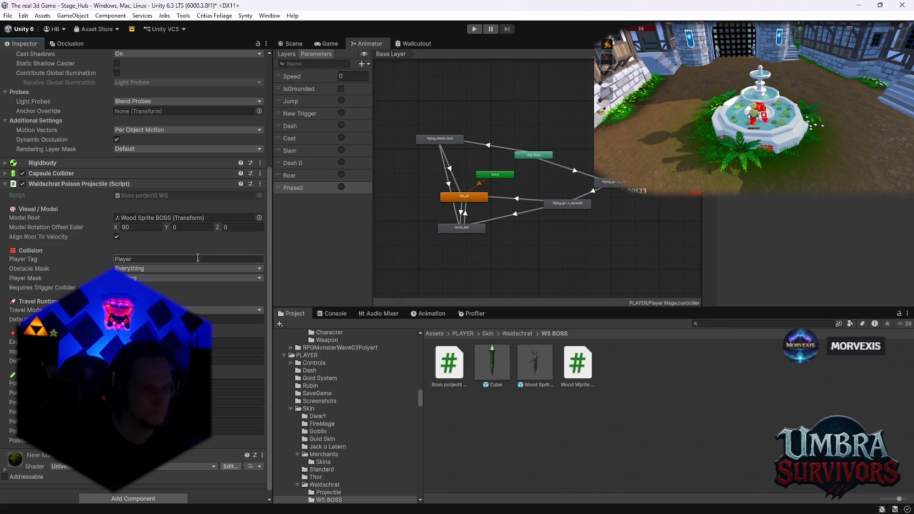
pyautogui.moveTo(493, 362); pyautogui.dragTo(170, 218)
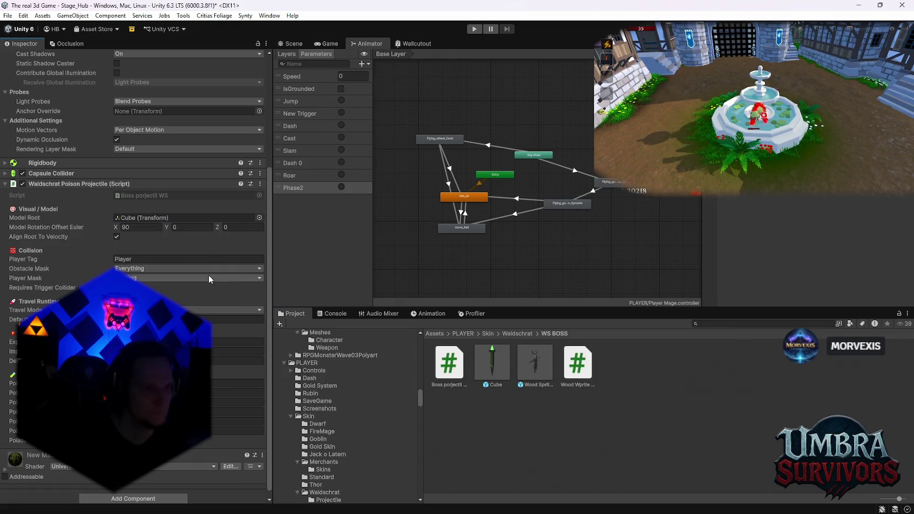
# - Set the projectile's Obstacle Mask to Nothing and review Default Lifetime and Travel Mode
pyautogui.click(140, 279)
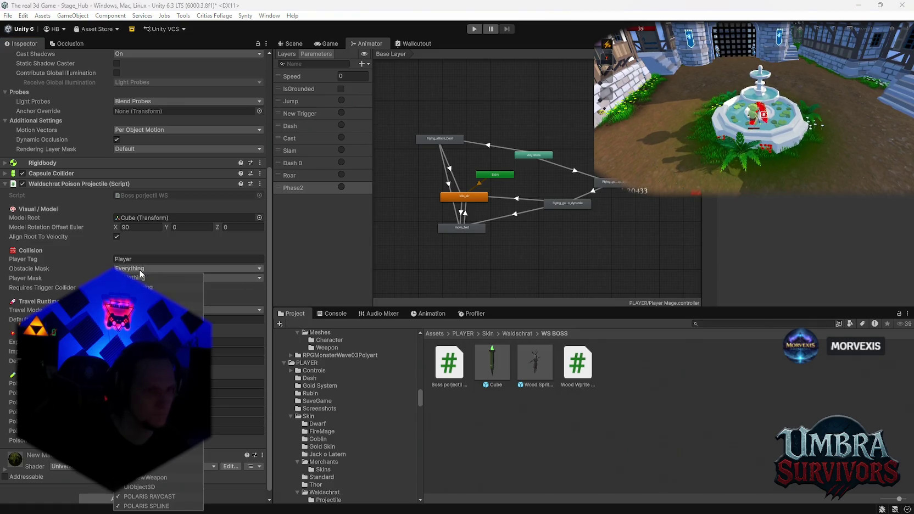
pyautogui.click(84, 268)
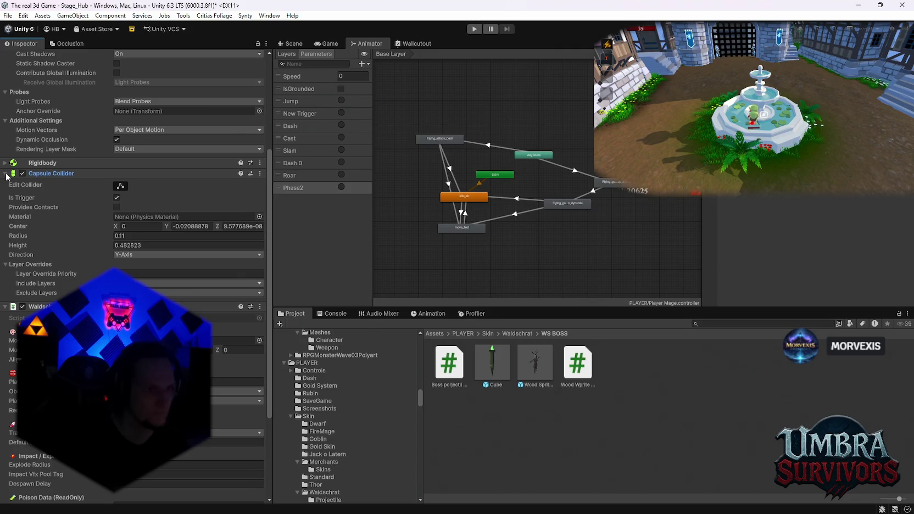
pyautogui.scroll(-1, 8, 177)
pyautogui.click(231, 312)
pyautogui.click(26, 303)
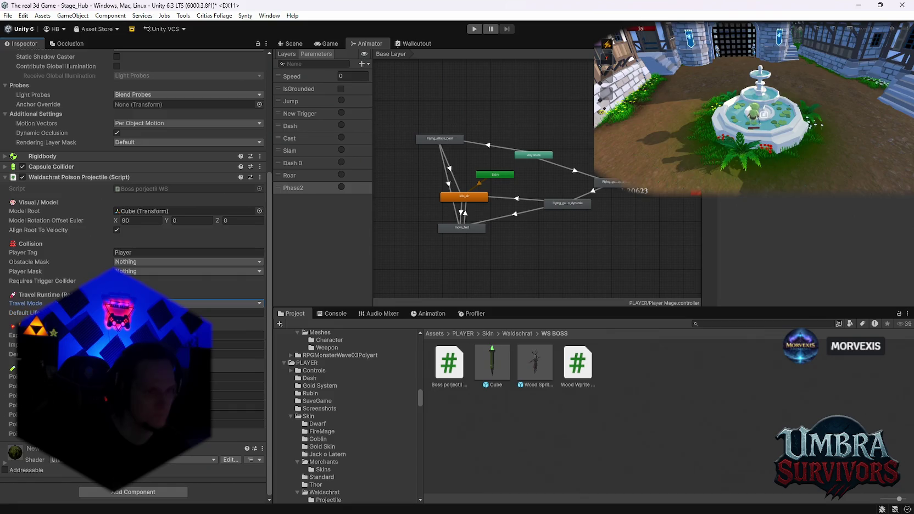
pyautogui.press('Escape')
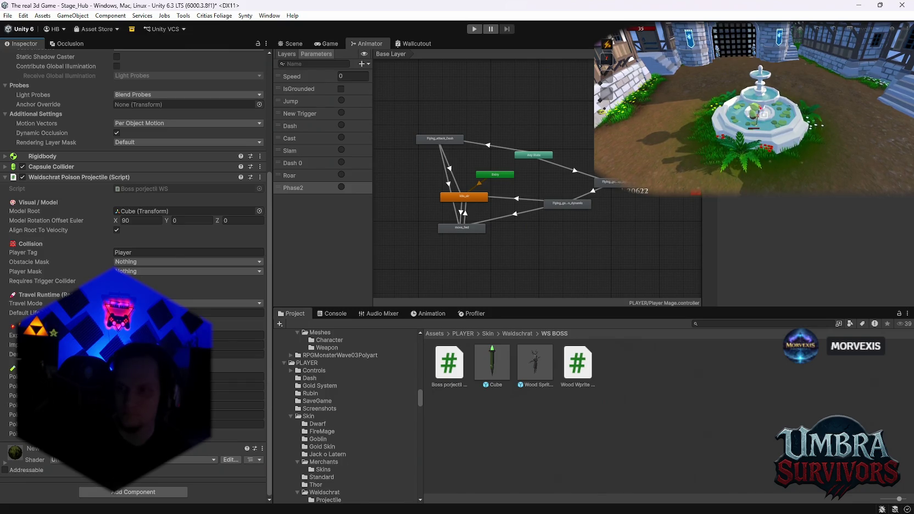
# - After checking the Rigidbody, set the Waldschrat Poison Projectile's Player Mask to the Player layer
pyautogui.click(2, 157)
pyautogui.click(2, 157)
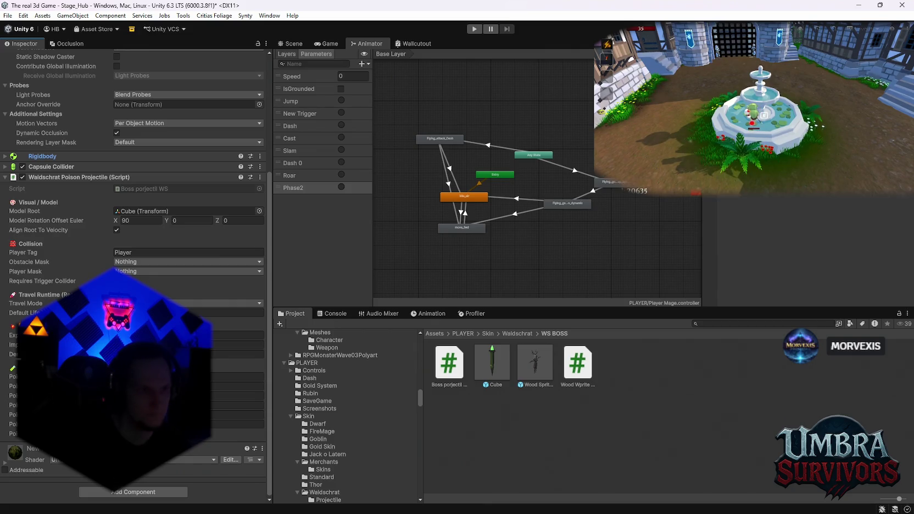
pyautogui.click(145, 273)
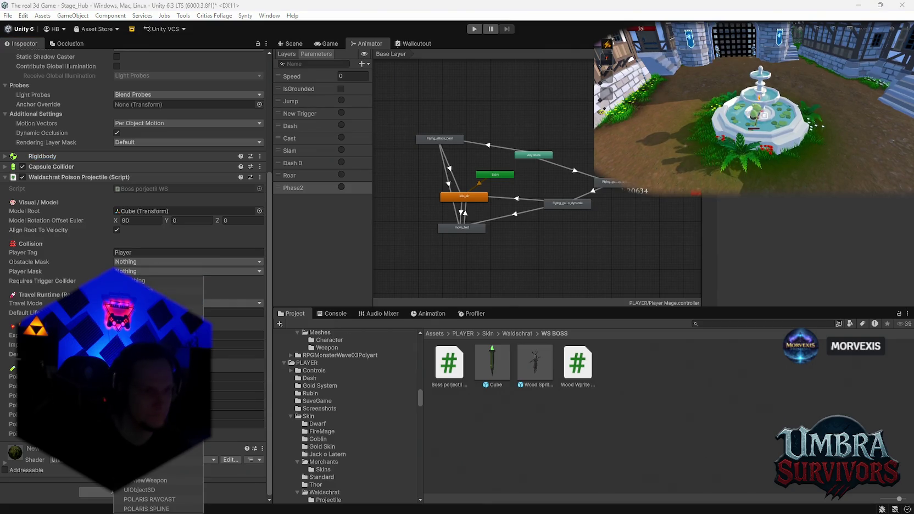
pyautogui.click(54, 264)
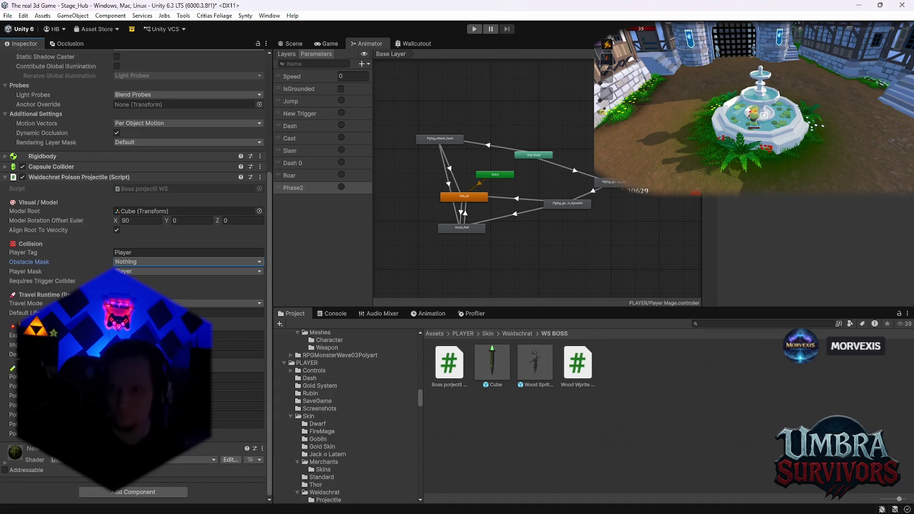
pyautogui.hotkey('alt', 'Tab')
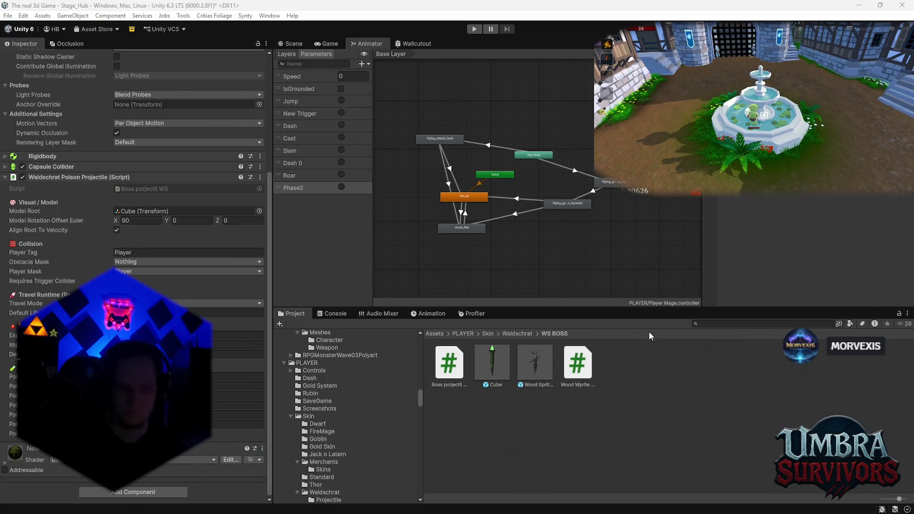
pyautogui.scroll(1, 136, 275)
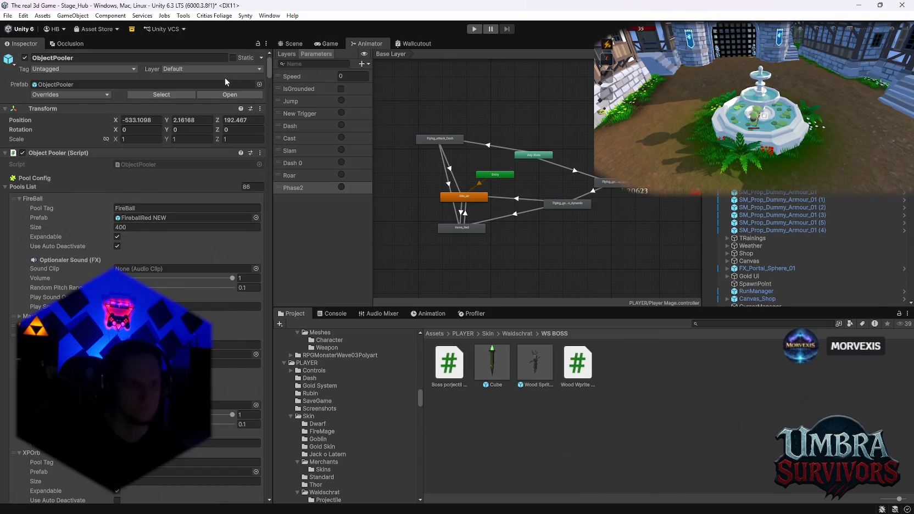
# - Add a new entry to the ObjectPooler's Pools List and assign the Cube prefab to it
pyautogui.moveTo(269, 72)
pyautogui.mouseDown()
pyautogui.moveTo(260, 445)
pyautogui.moveTo(236, 473)
pyautogui.mouseUp()
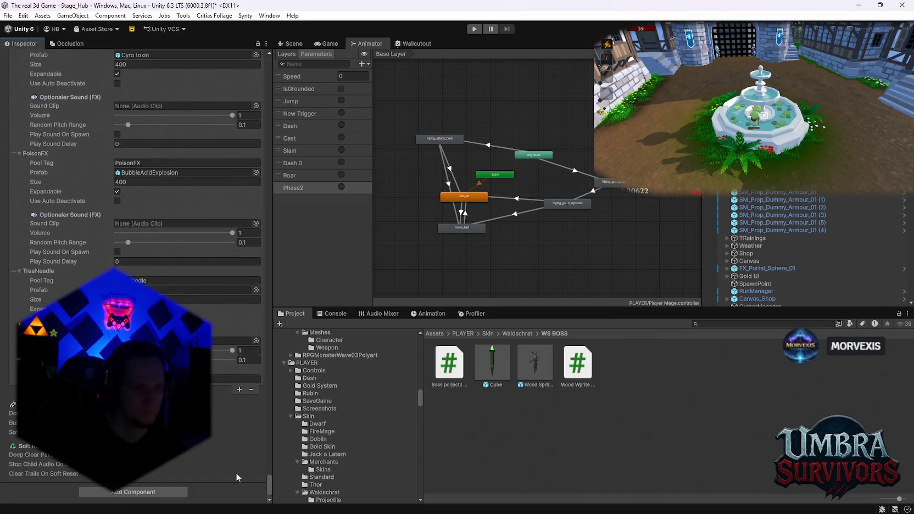
pyautogui.click(239, 389)
pyautogui.click(15, 390)
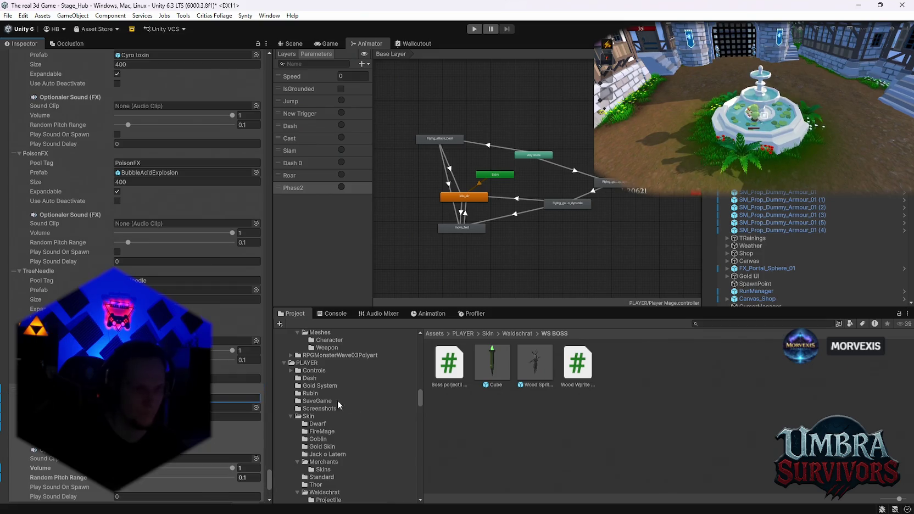
pyautogui.moveTo(486, 372); pyautogui.dragTo(245, 411)
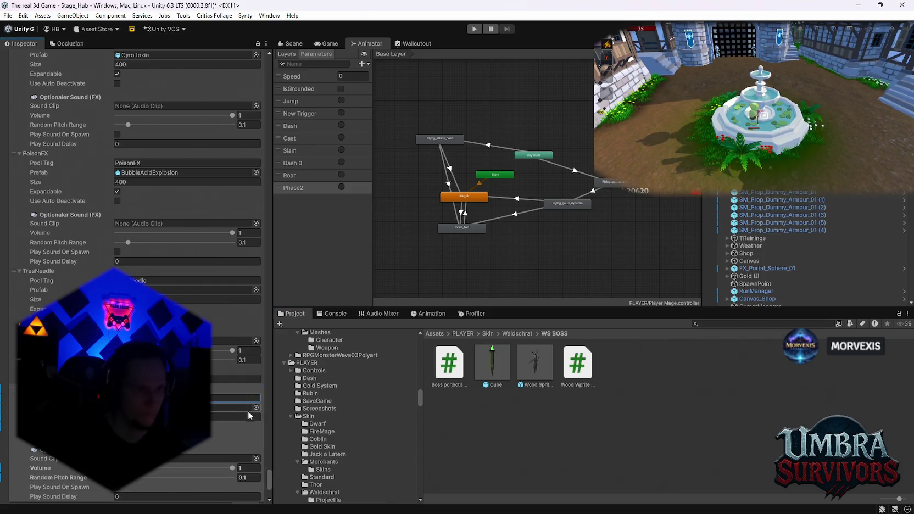
pyautogui.scroll(3, 250, 395)
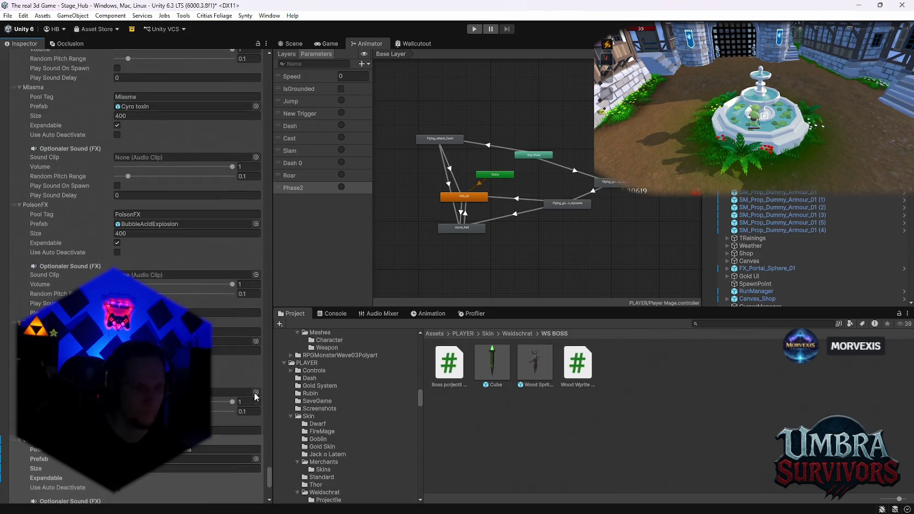
pyautogui.moveTo(270, 478); pyautogui.dragTo(277, 82)
# - Apply all overrides to the ObjectPooler prefab and add another pool entry
pyautogui.click(88, 95)
pyautogui.click(157, 154)
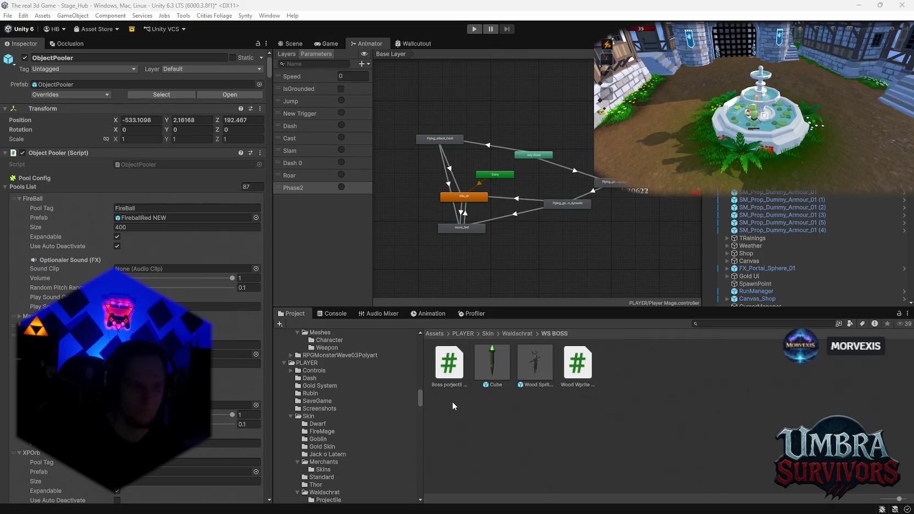
pyautogui.moveTo(269, 73); pyautogui.dragTo(266, 493)
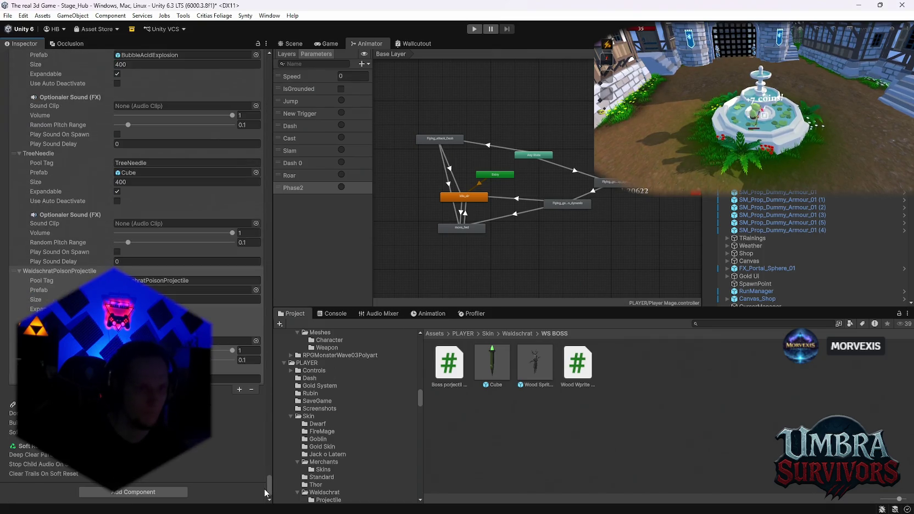
pyautogui.click(240, 389)
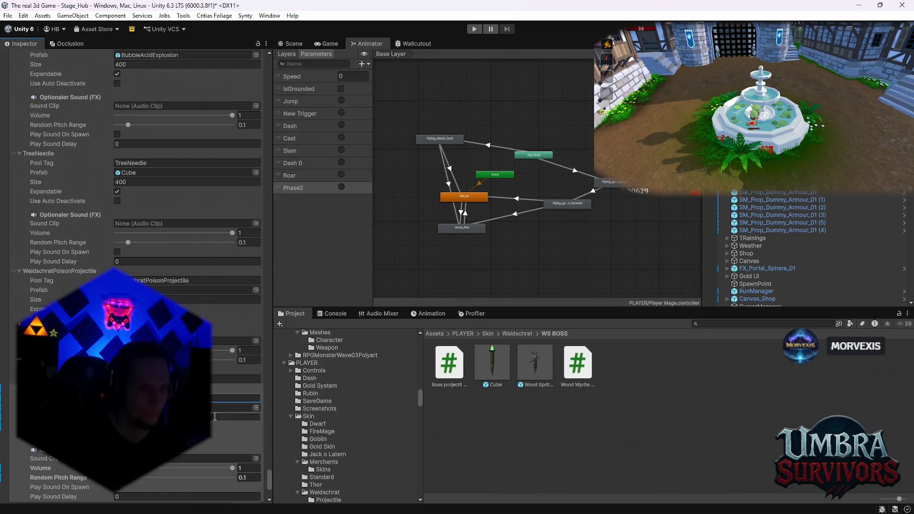
pyautogui.click(728, 324)
pyautogui.write('to')
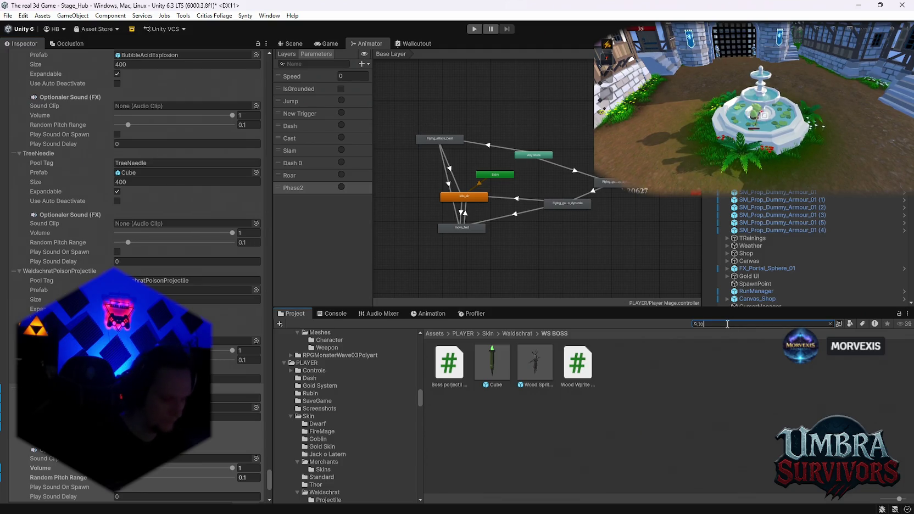
# - Search the project for 'acid', preview the bubble acid effects in Scene view, and pick DeathAcid
pyautogui.press('BackSpace')
pyautogui.press('BackSpace')
pyautogui.write('acid')
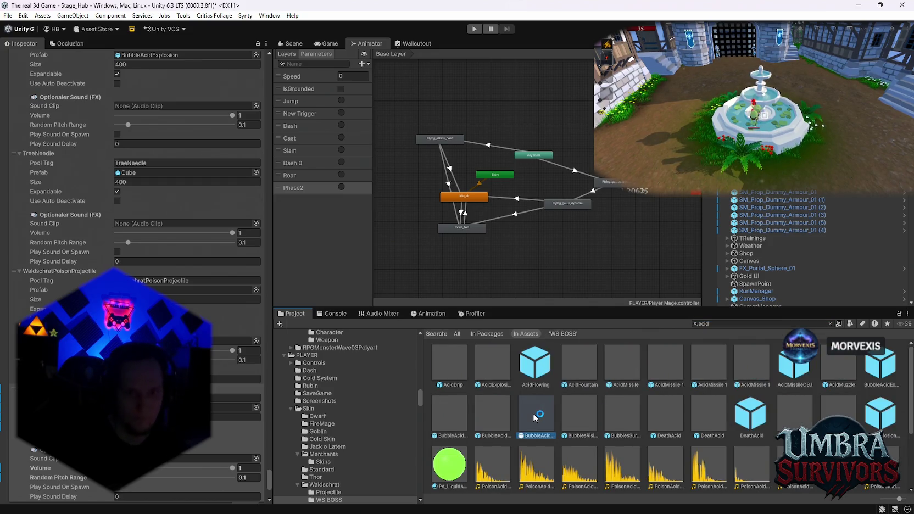
pyautogui.click(505, 414)
pyautogui.click(291, 44)
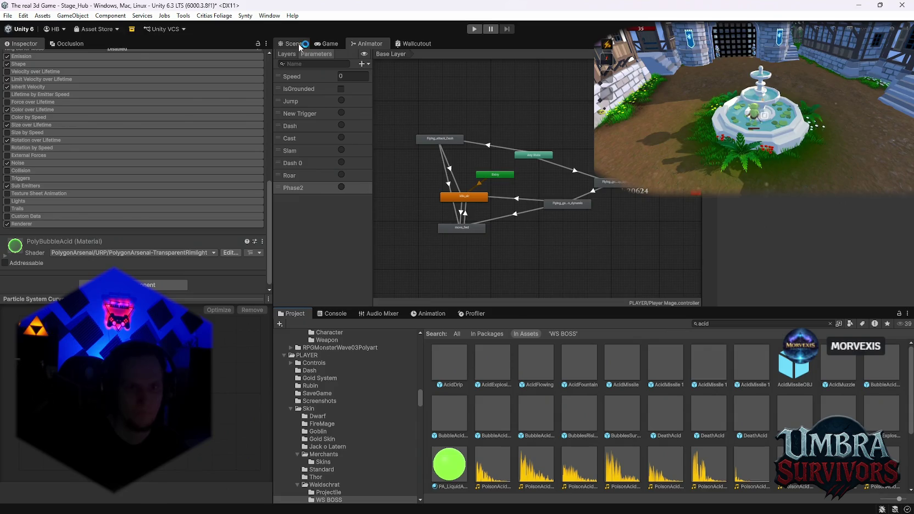
pyautogui.click(536, 415)
pyautogui.click(493, 415)
pyautogui.click(569, 419)
pyautogui.click(663, 419)
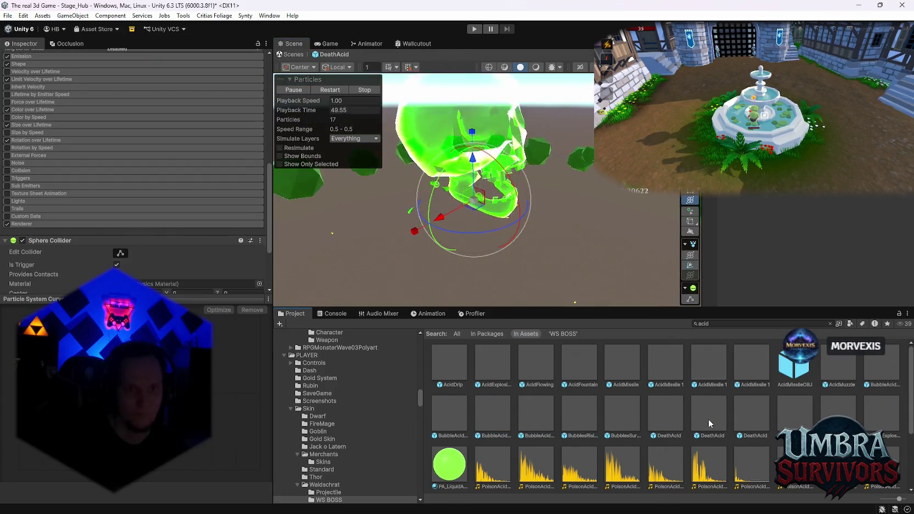
pyautogui.click(676, 420)
# - Search 'waldschrat' and open the Waldschrat > WS BOSS folder
pyautogui.click(717, 324)
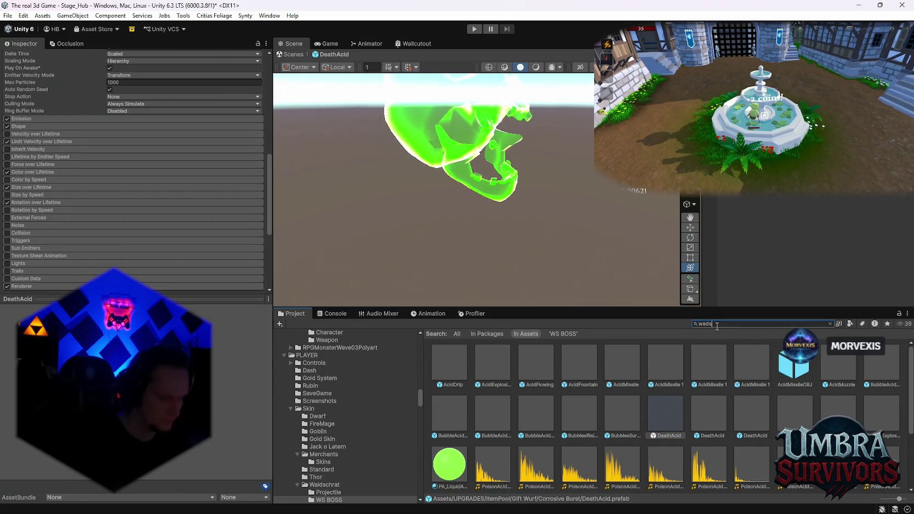
pyautogui.write('waldschrat')
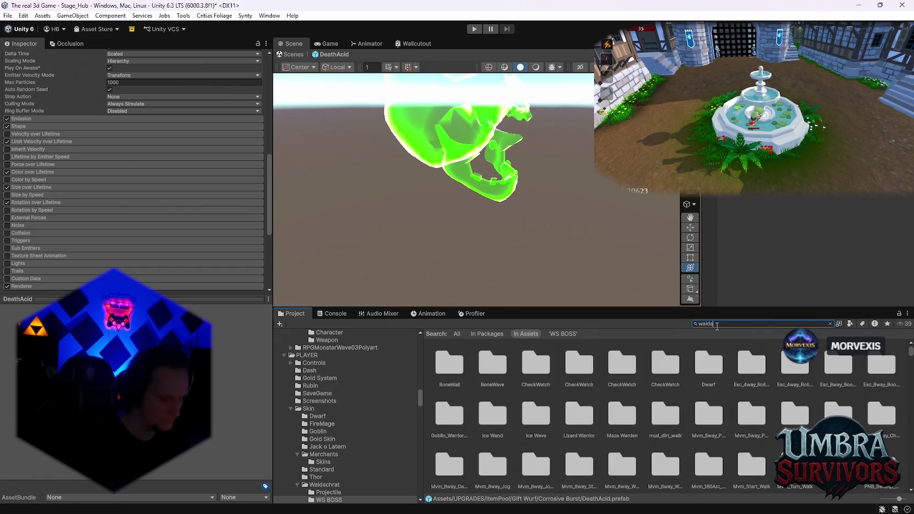
pyautogui.doubleClick(450, 363)
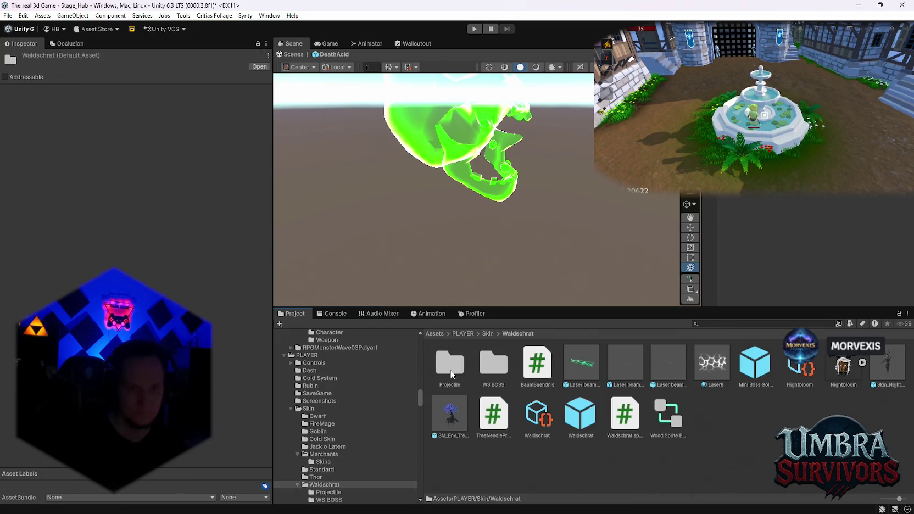
pyautogui.doubleClick(493, 363)
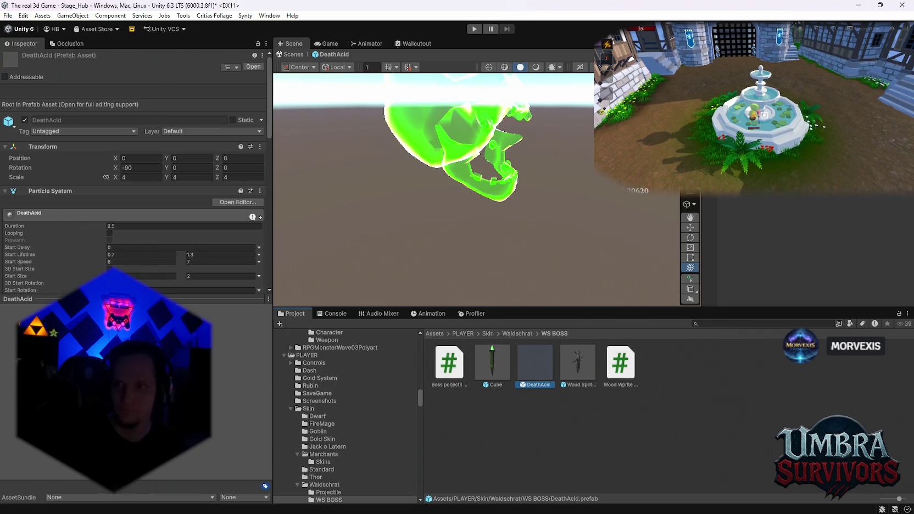
pyautogui.click(716, 325)
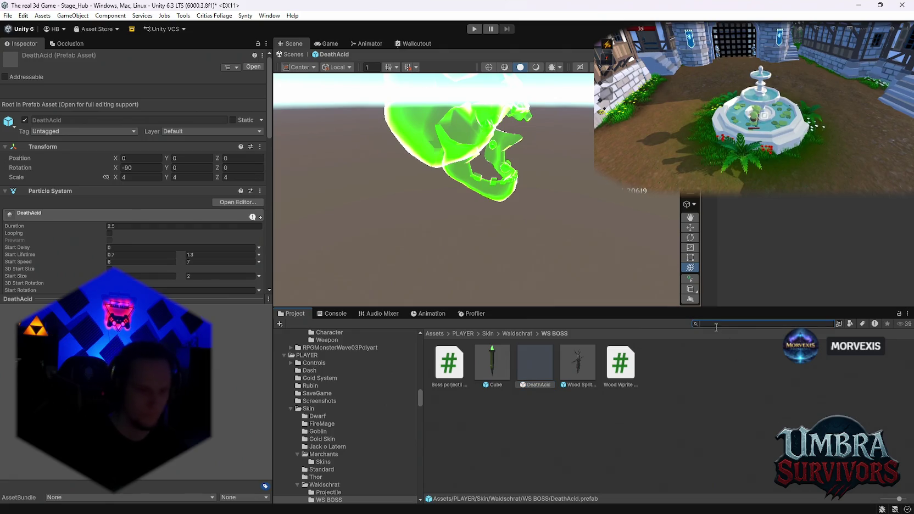
# - Search 'acid' and preview the DeathAcid, BubblesRisingAcid, AcidMissile 1, AcidFountain, AcidExplosion, AcidDrip and BubbleAcidExplosion effects
pyautogui.write('acid')
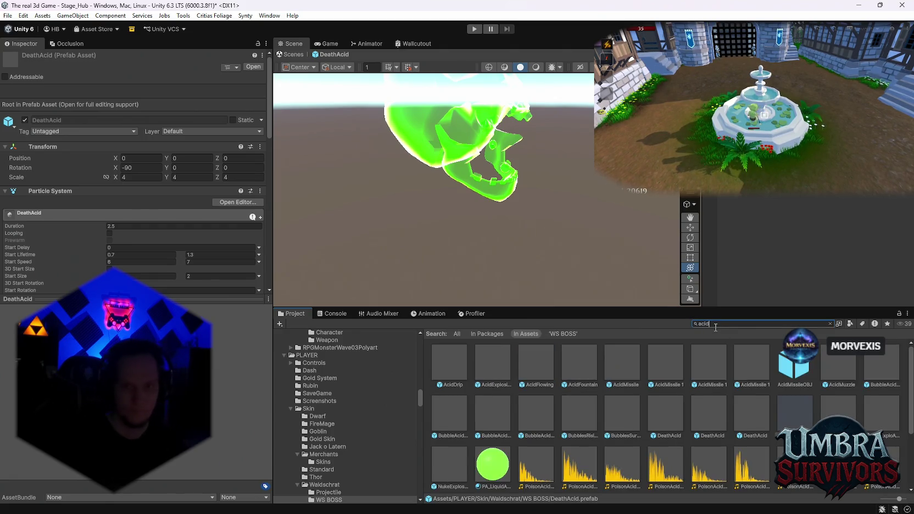
pyautogui.doubleClick(711, 426)
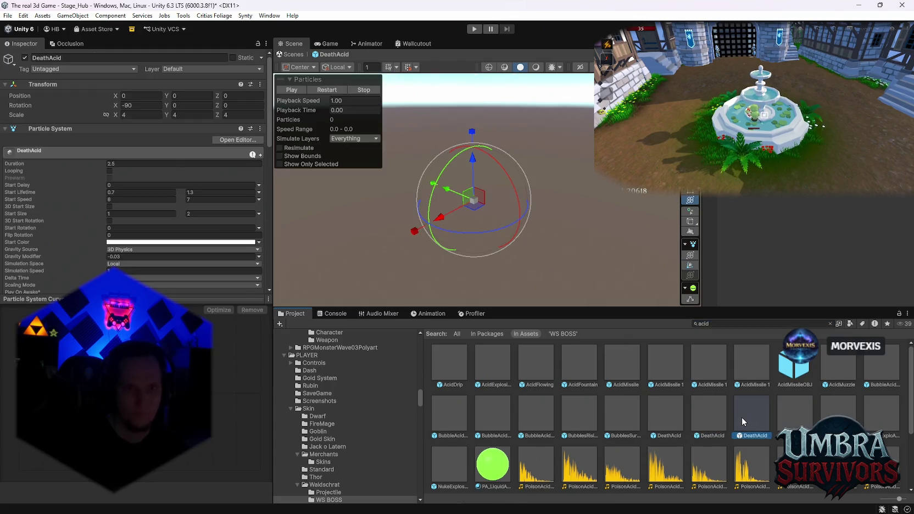
pyautogui.click(783, 420)
pyautogui.doubleClick(660, 425)
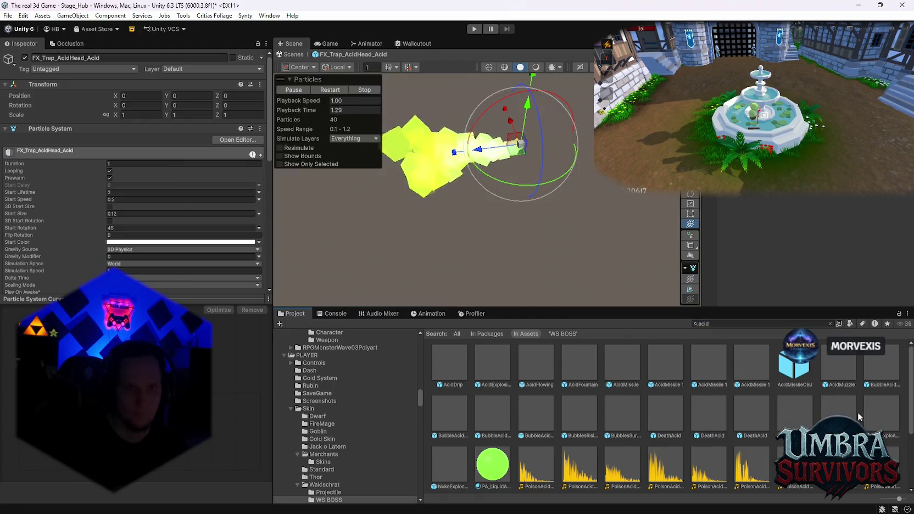
pyautogui.doubleClick(609, 412)
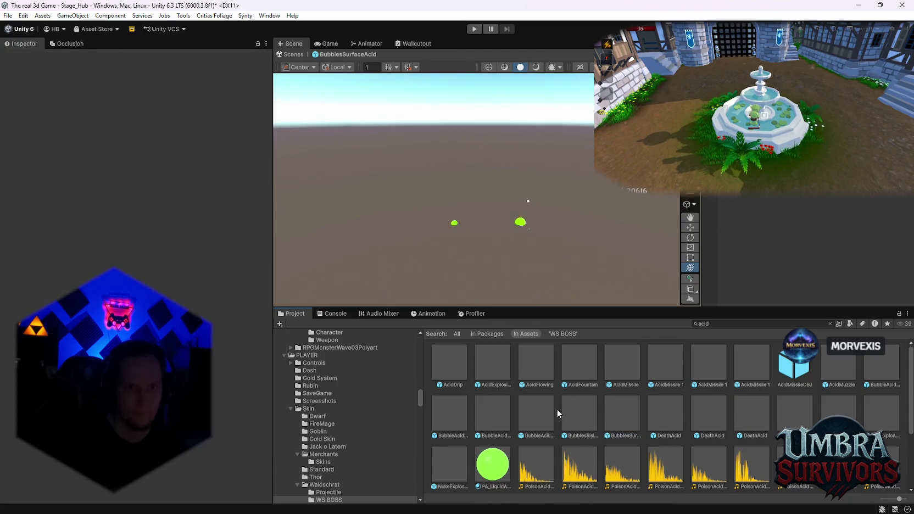
pyautogui.doubleClick(574, 410)
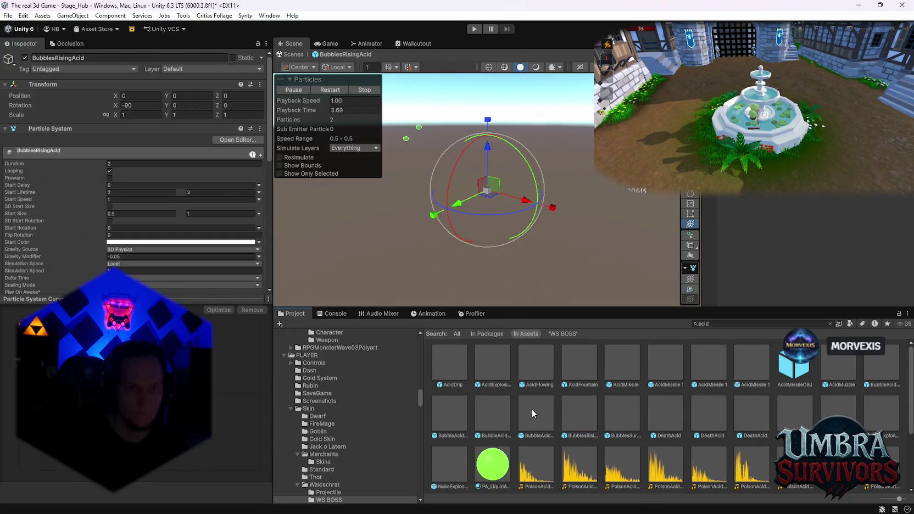
pyautogui.doubleClick(532, 409)
pyautogui.doubleClick(456, 411)
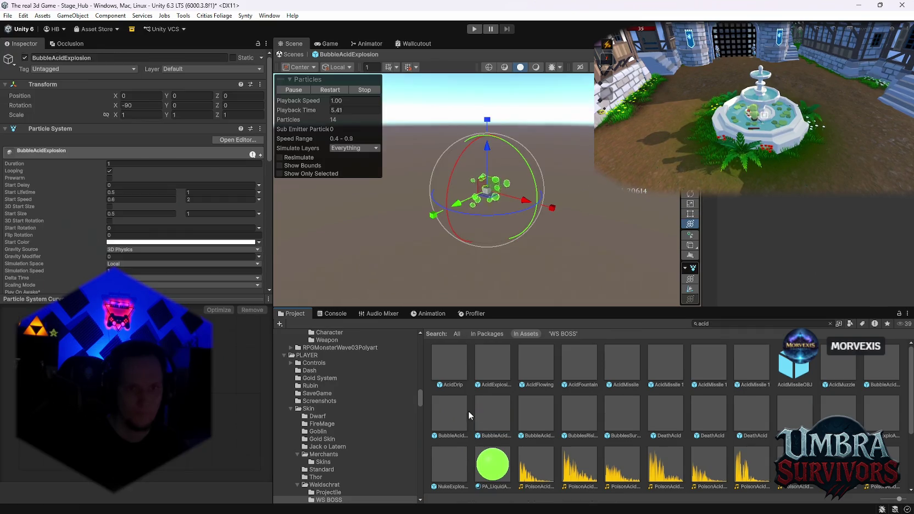
pyautogui.doubleClick(659, 364)
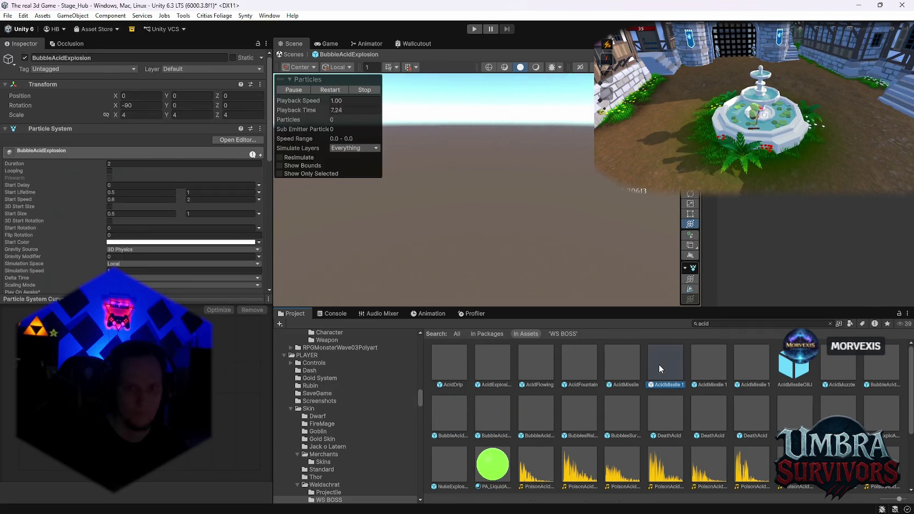
pyautogui.doubleClick(576, 368)
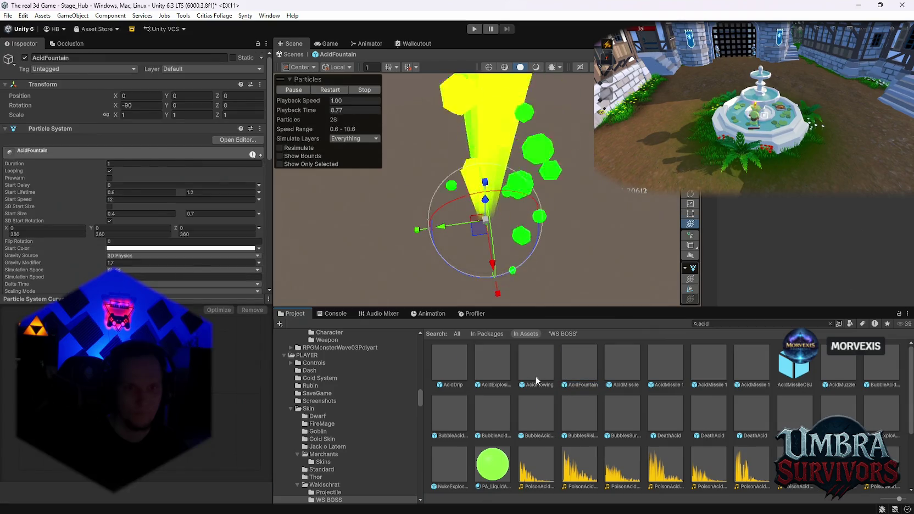
pyautogui.doubleClick(493, 371)
pyautogui.doubleClick(450, 364)
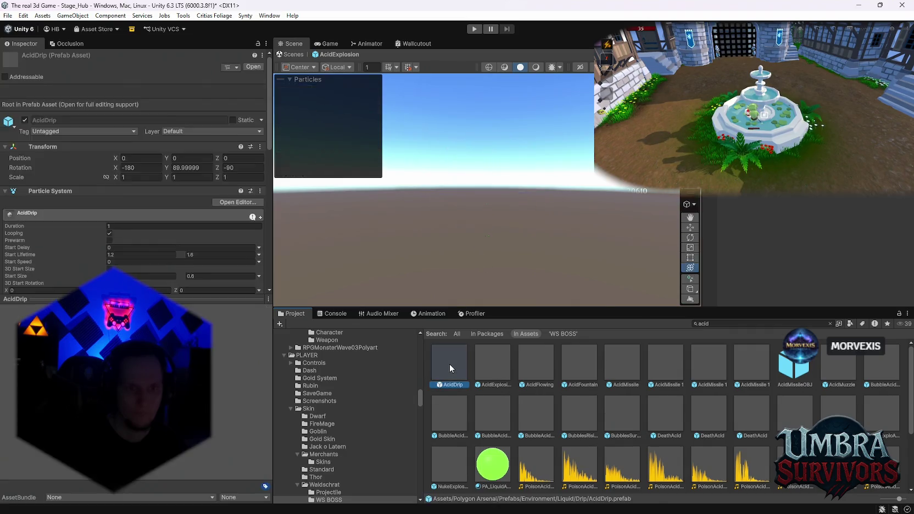
pyautogui.doubleClick(457, 409)
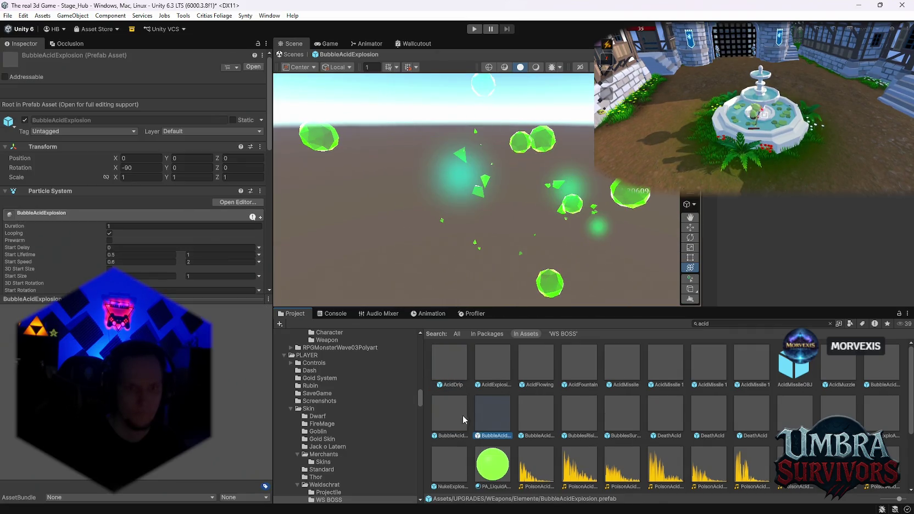
# - Search 'waldschrat' and open the Waldschrat folder, then WS BOSS
pyautogui.click(733, 324)
pyautogui.write('wa')
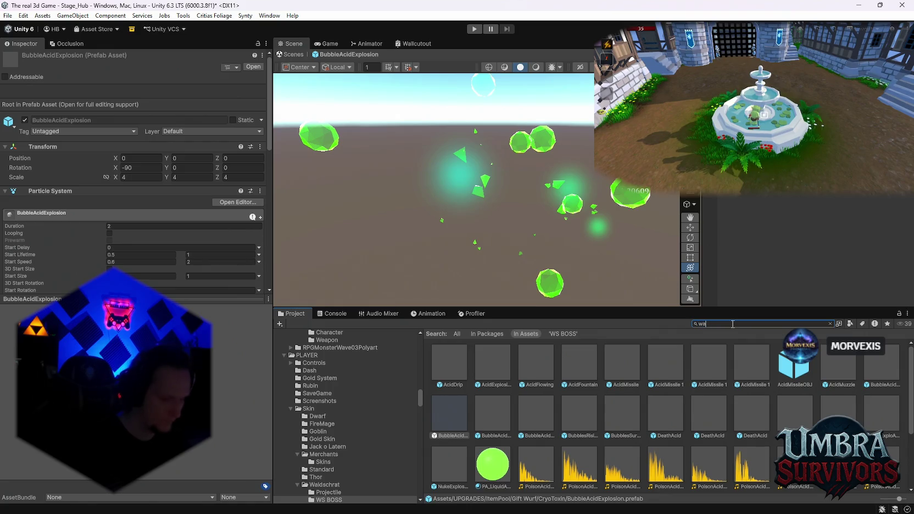
pyautogui.write('ldschrat')
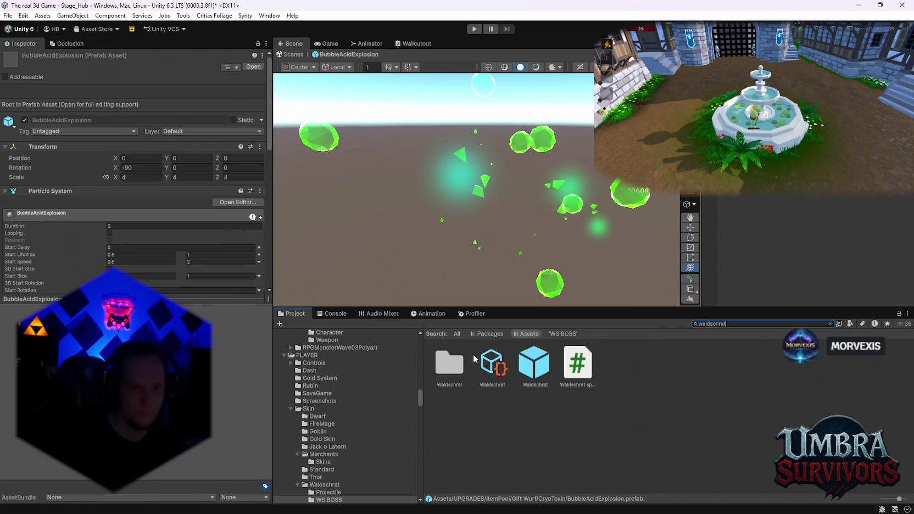
pyautogui.doubleClick(457, 363)
pyautogui.doubleClick(488, 367)
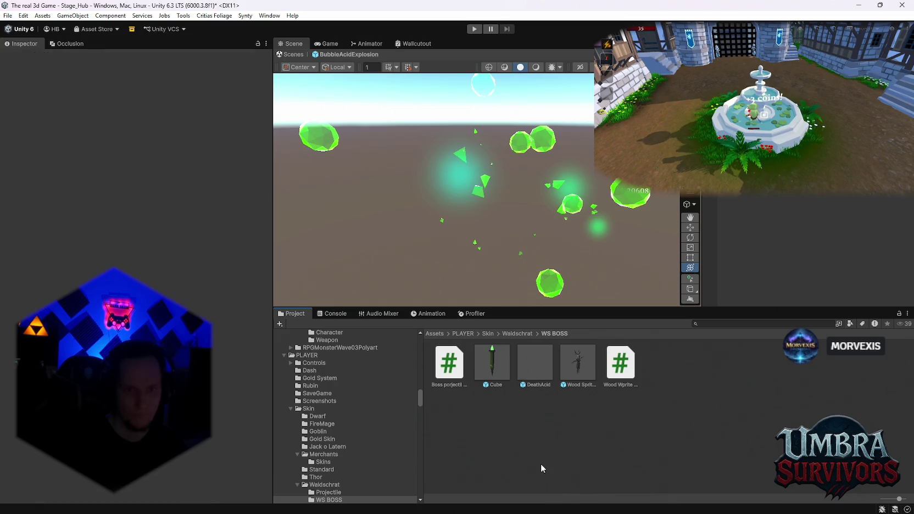
# - Return to the scene and add a new element after WaldschratImpactVFX in the ObjectPooler's Pools List
pyautogui.click(550, 447)
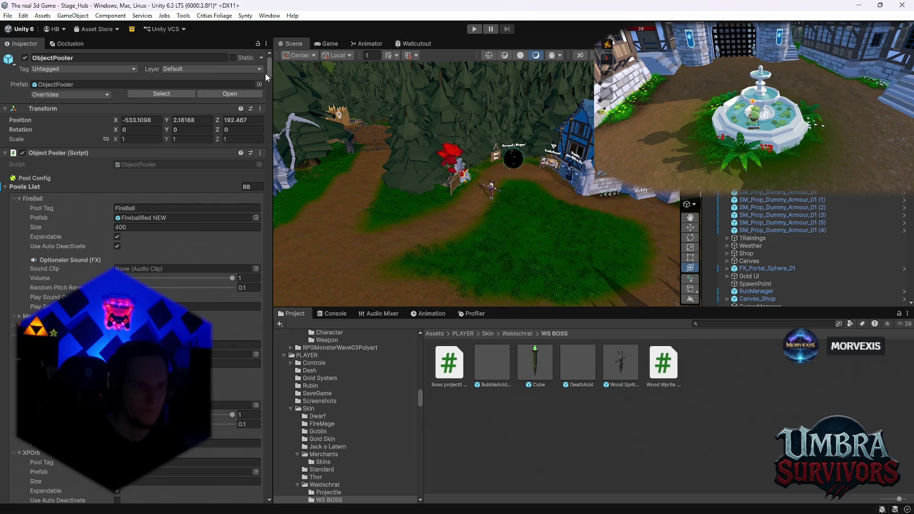
pyautogui.moveTo(269, 91)
pyautogui.mouseDown()
pyautogui.moveTo(274, 483)
pyautogui.moveTo(204, 442)
pyautogui.mouseUp()
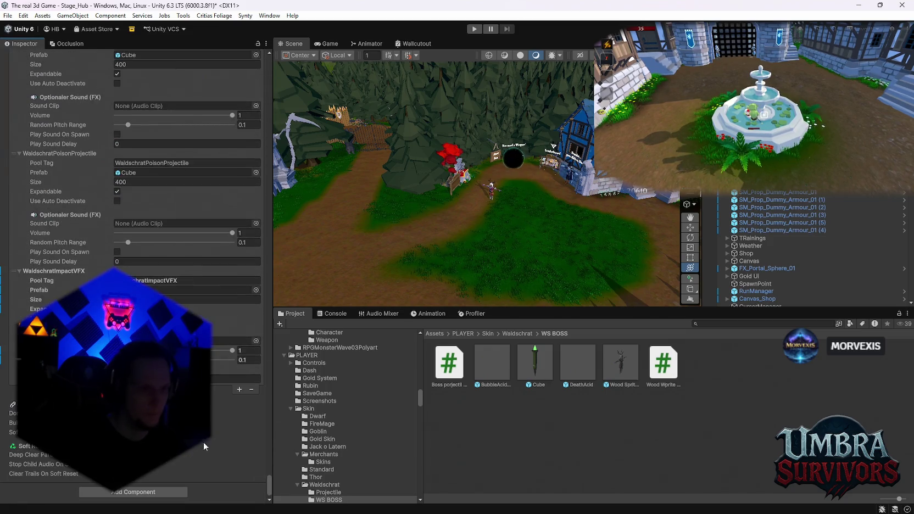
pyautogui.click(239, 390)
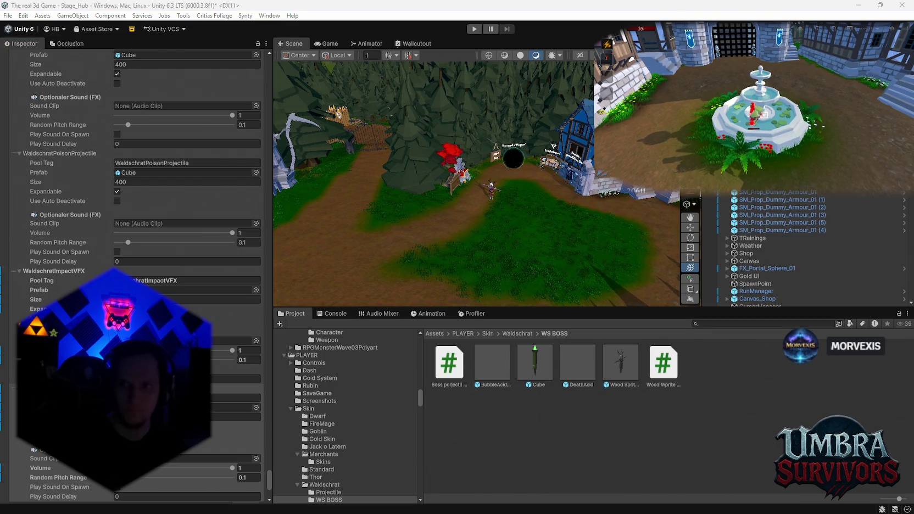
pyautogui.click(242, 398)
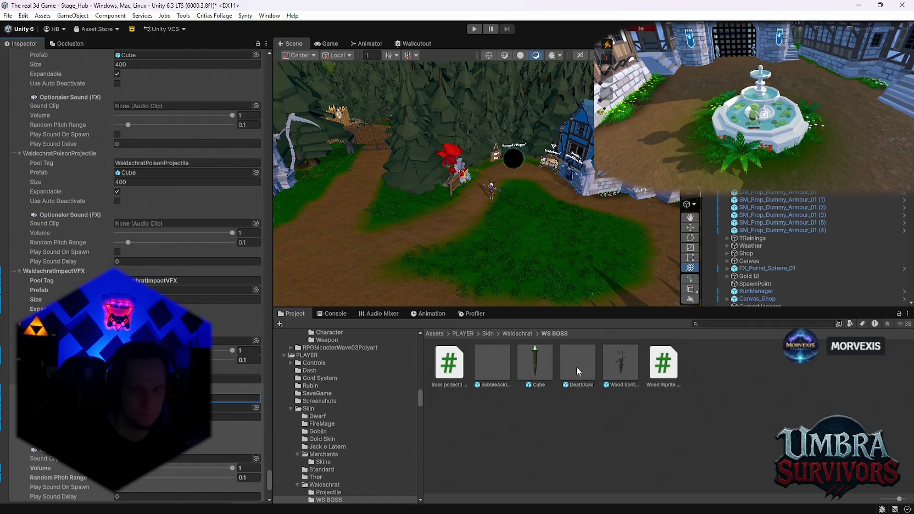
pyautogui.click(470, 438)
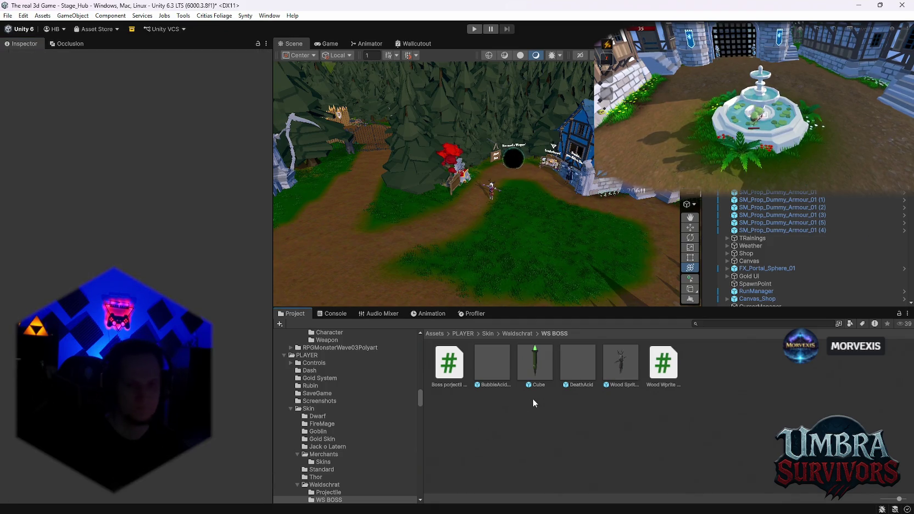
# - Attach the Waldschrat Boss AI script to the Wood Sprite BOSS prefab and assign its Animator
pyautogui.click(621, 368)
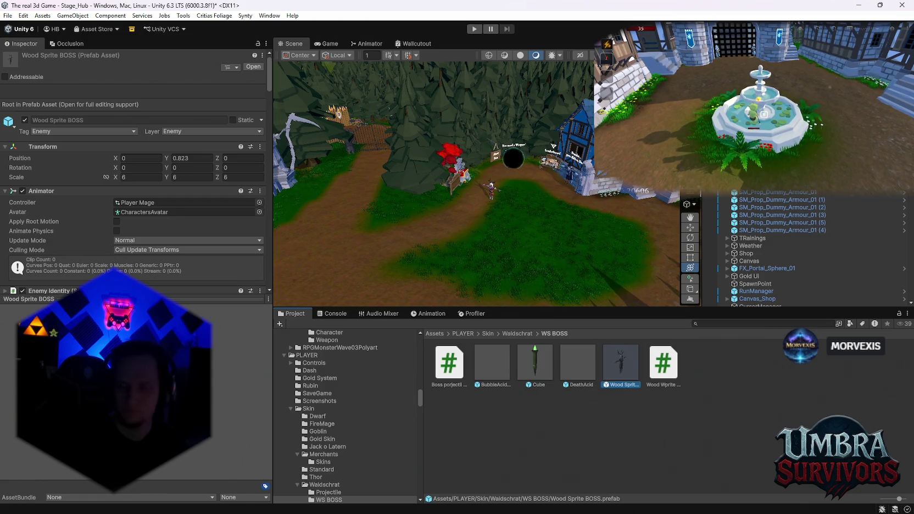
pyautogui.scroll(-5, 207, 225)
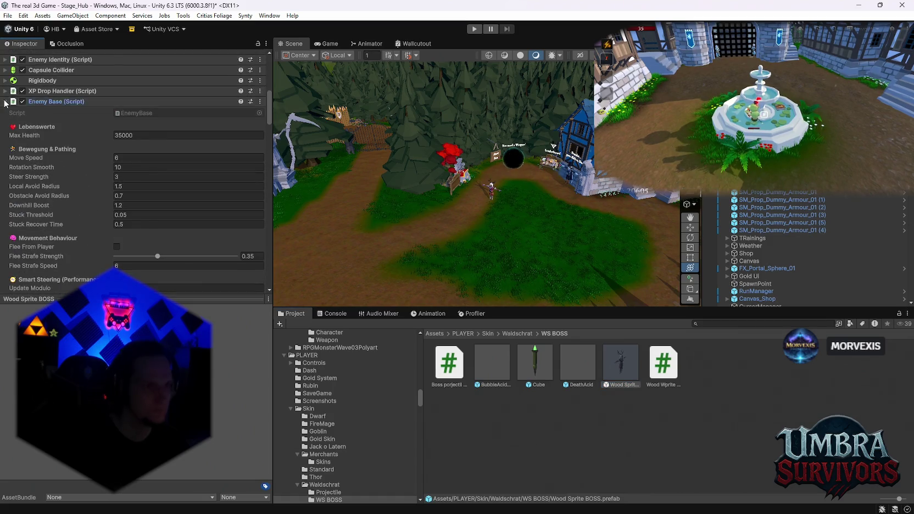
pyautogui.click(5, 102)
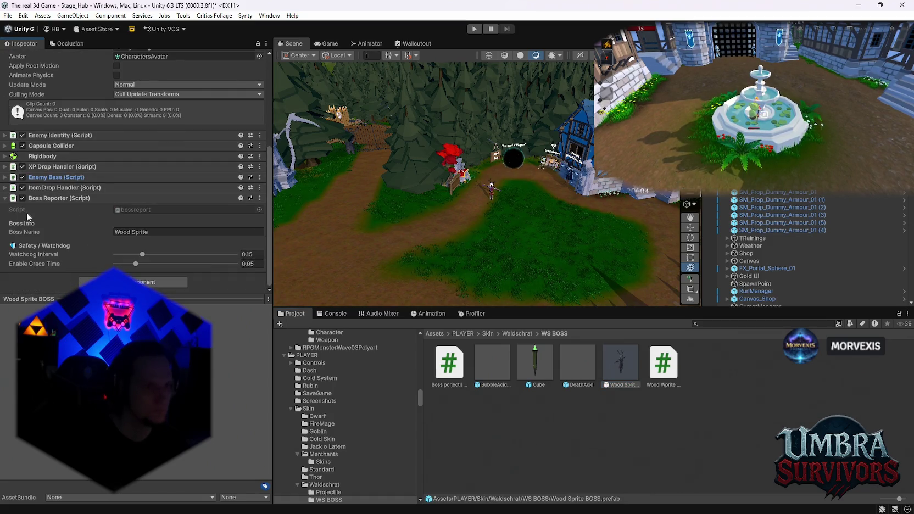
pyautogui.moveTo(665, 368)
pyautogui.mouseDown()
pyautogui.moveTo(113, 378)
pyautogui.moveTo(48, 266)
pyautogui.moveTo(74, 271)
pyautogui.moveTo(31, 271)
pyautogui.moveTo(56, 257)
pyautogui.mouseUp()
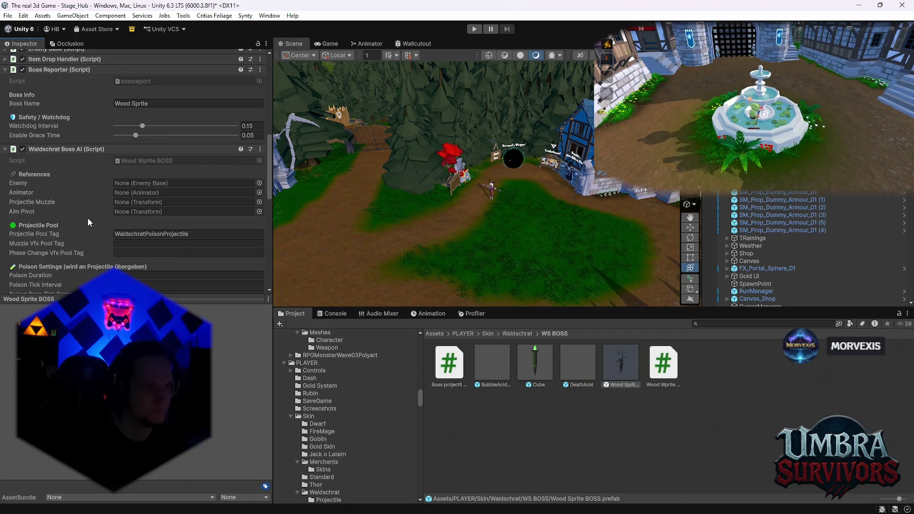
pyautogui.scroll(2, 82, 218)
pyautogui.moveTo(91, 227)
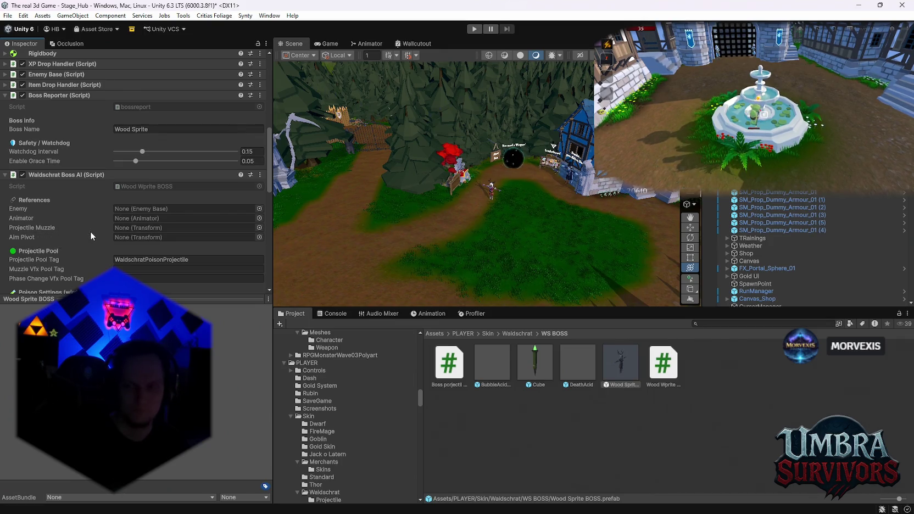
pyautogui.scroll(5, 91, 231)
pyautogui.moveTo(83, 259)
pyautogui.mouseDown()
pyautogui.moveTo(142, 189)
pyautogui.moveTo(142, 151)
pyautogui.mouseUp()
# - Keep Poison Duration at 3.8 and paste WaldschratPhaseChangeVFX as the phase-change VFX pool tag
pyautogui.scroll(-8, 82, 259)
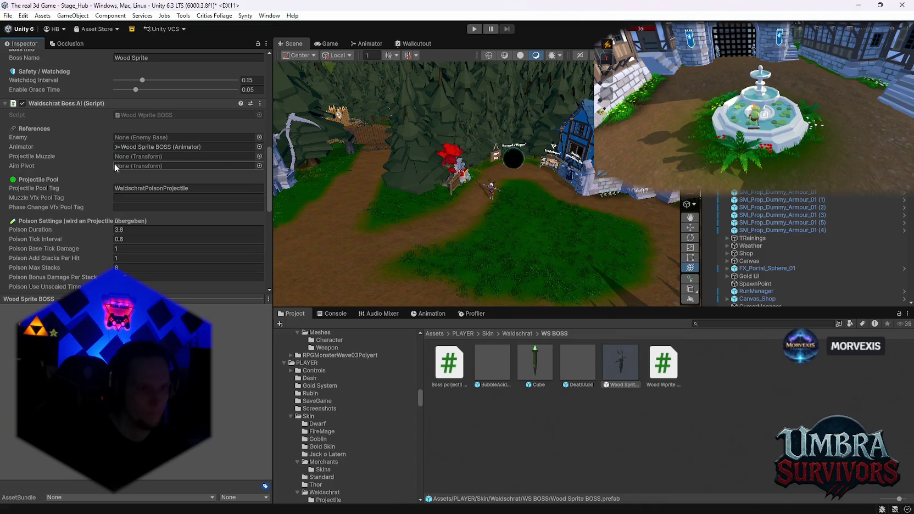
pyautogui.click(121, 230)
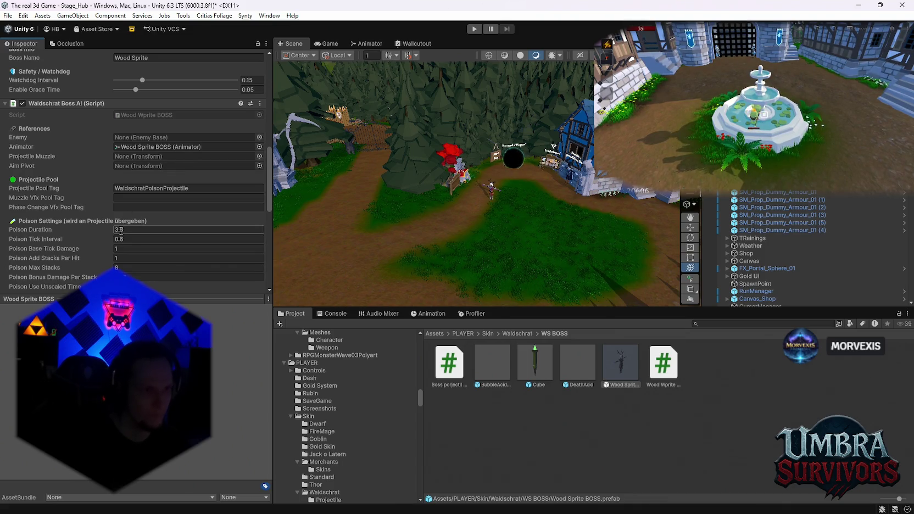
pyautogui.press('Return')
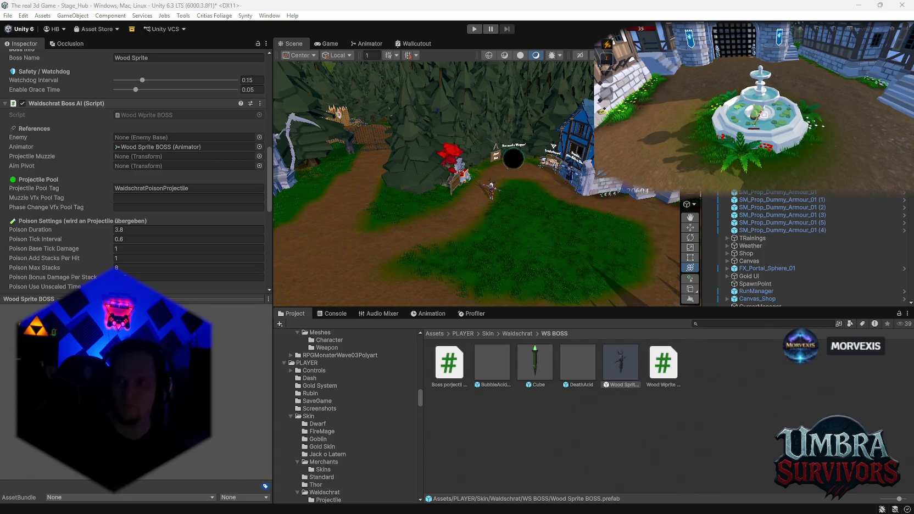
pyautogui.click(142, 208)
pyautogui.write('WaldschratPhaseChangeVFX')
pyautogui.scroll(4, 105, 228)
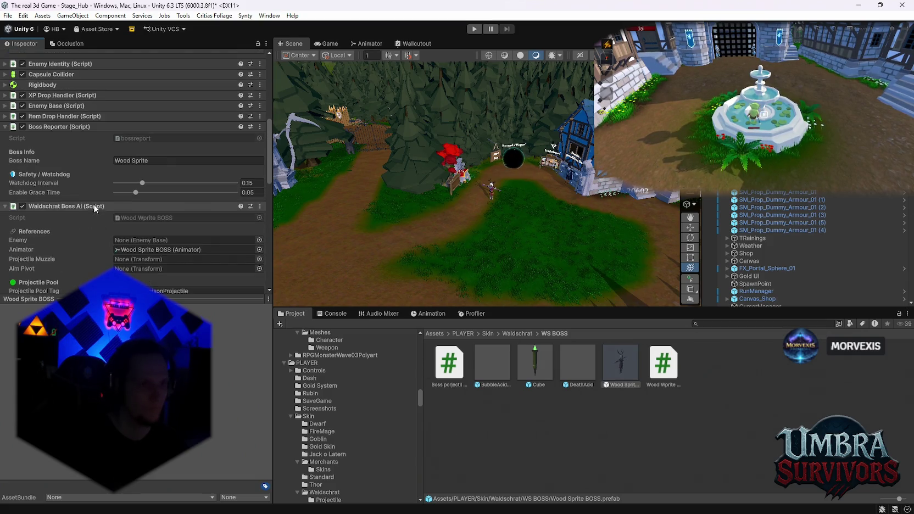
pyautogui.scroll(-2, 105, 207)
pyautogui.doubleClick(606, 376)
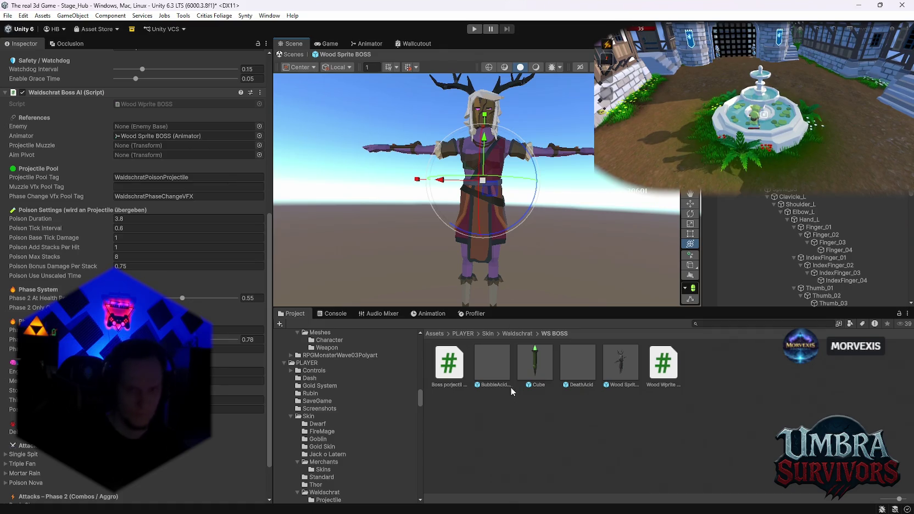
# - Change the Wood Sprite BOSS AI's Engage Distance from 22 to 400
pyautogui.click(633, 372)
pyautogui.scroll(-5, 82, 209)
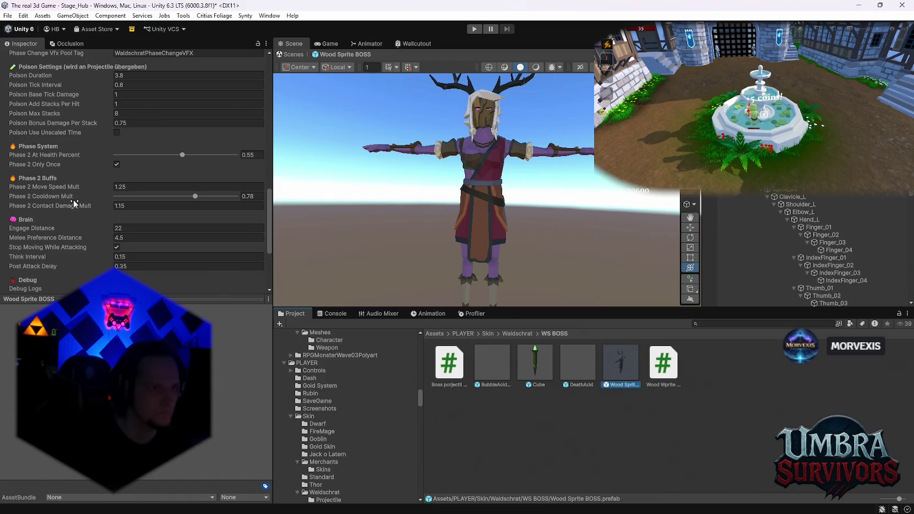
pyautogui.moveTo(51, 165)
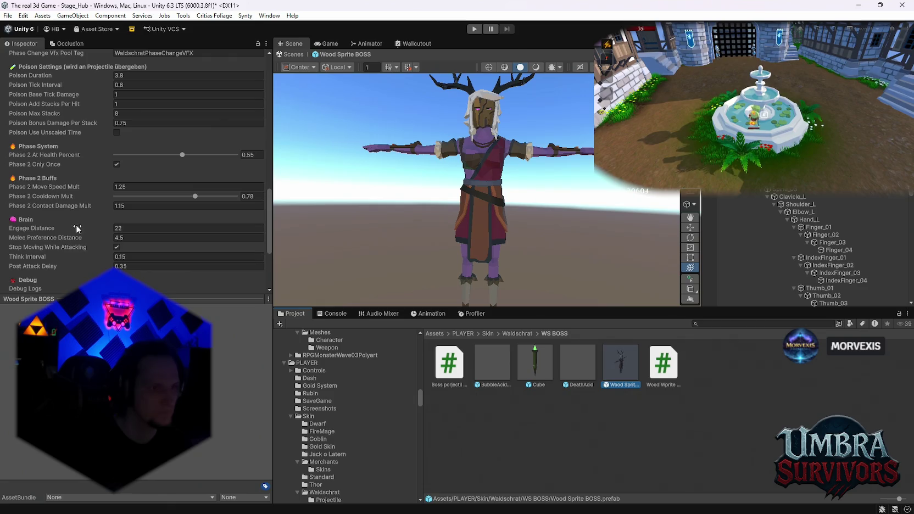
pyautogui.scroll(-2, 80, 231)
pyautogui.click(128, 202)
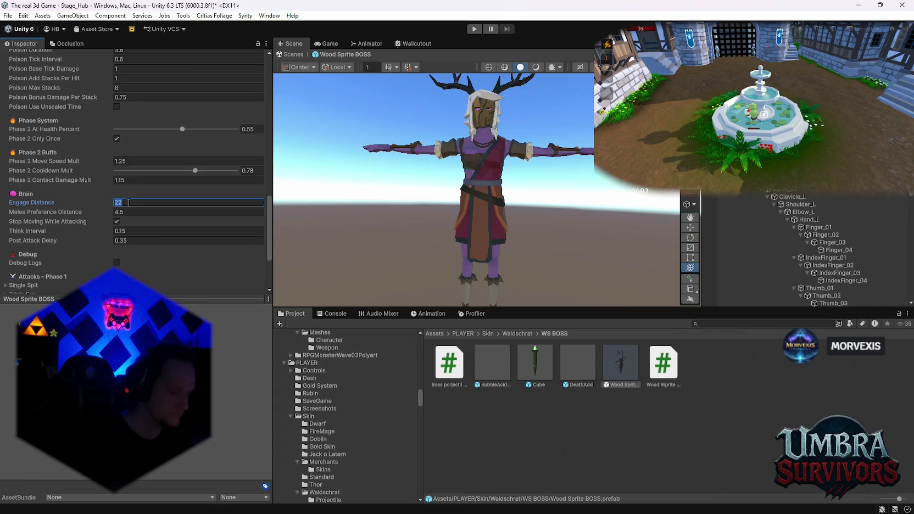
pyautogui.write('200')
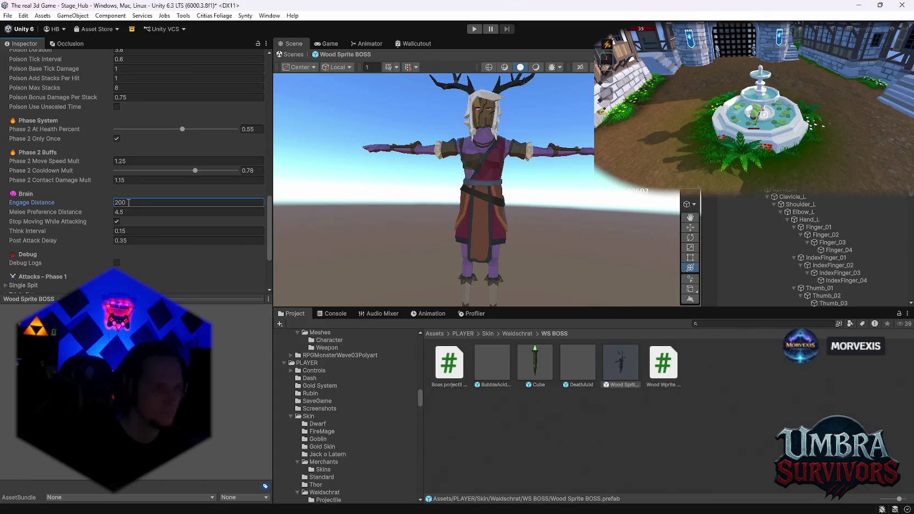
pyautogui.write('400')
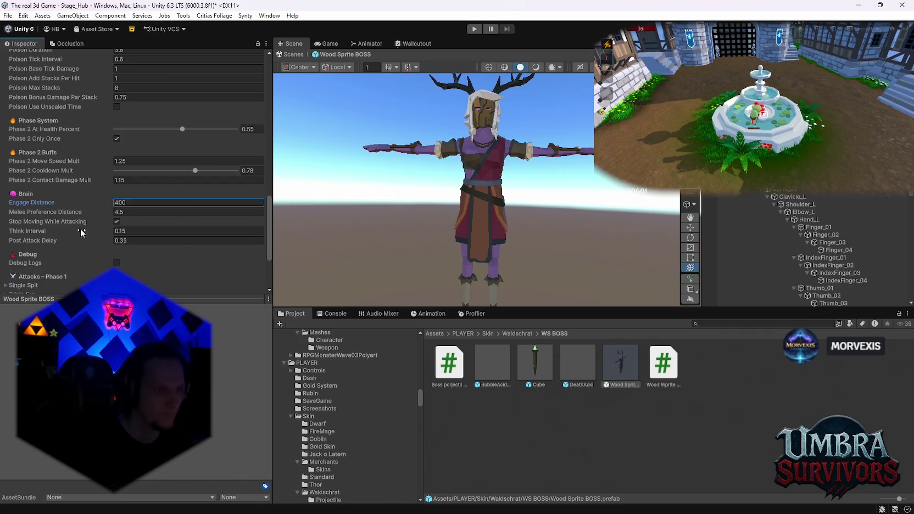
pyautogui.click(60, 261)
# - Review the Single Spit and Dash Chase attack settings, then switch to the Animator graph
pyautogui.scroll(-5, 71, 252)
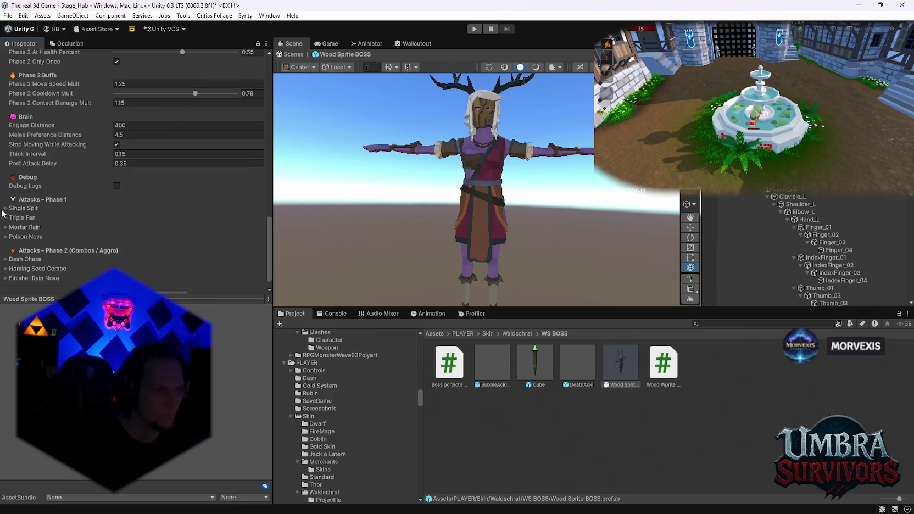
pyautogui.click(4, 209)
pyautogui.click(5, 208)
pyautogui.scroll(-1, 16, 222)
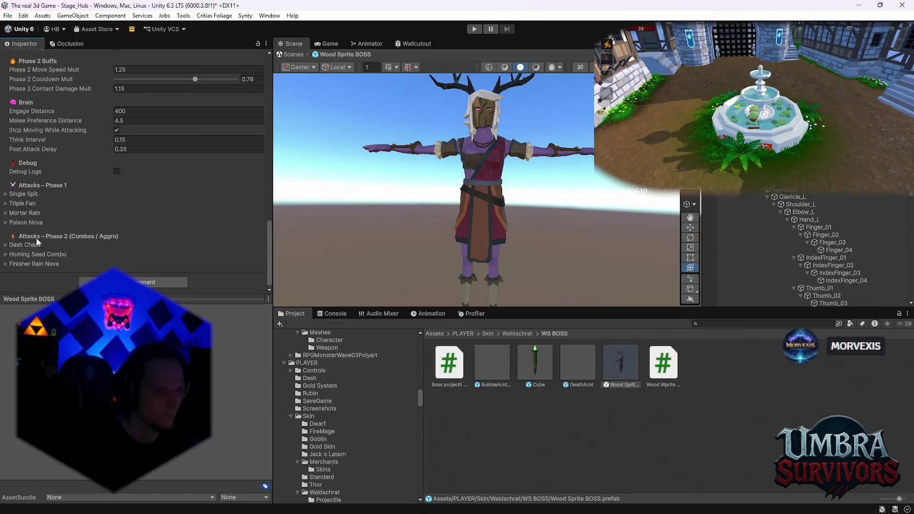
pyautogui.click(14, 246)
pyautogui.click(14, 246)
pyautogui.scroll(3, 255, 218)
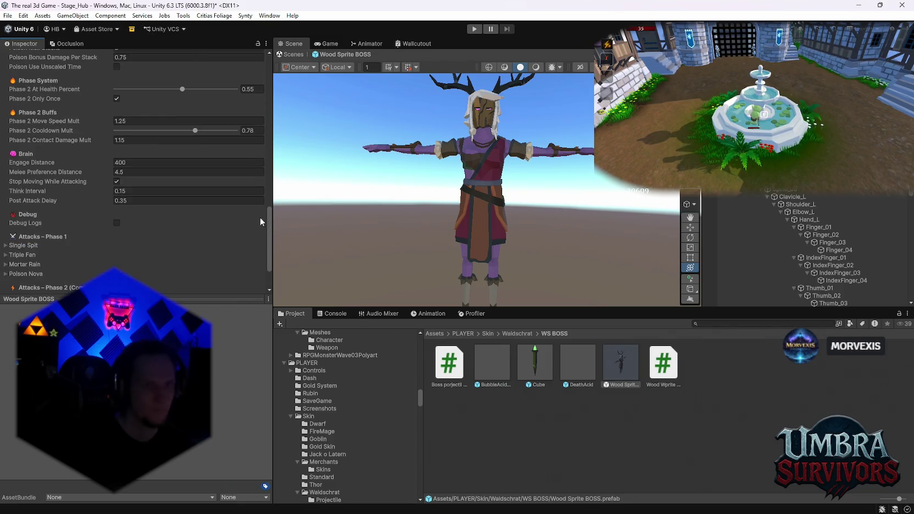
pyautogui.click(367, 44)
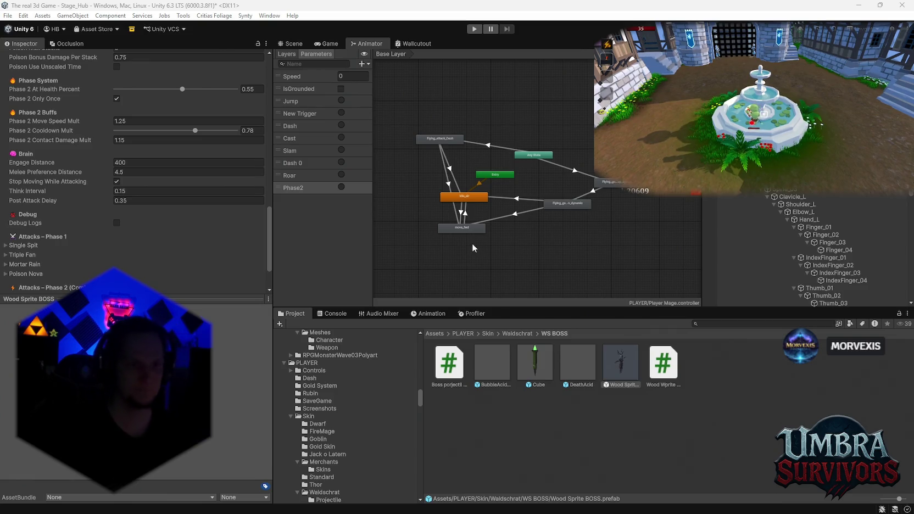
# - Browse Sets > CLazyAnim > P1_CLazyMovement to Mvm_Wp_Dash and inspect its first clip
pyautogui.scroll(-10, 370, 428)
pyautogui.scroll(-10, 374, 427)
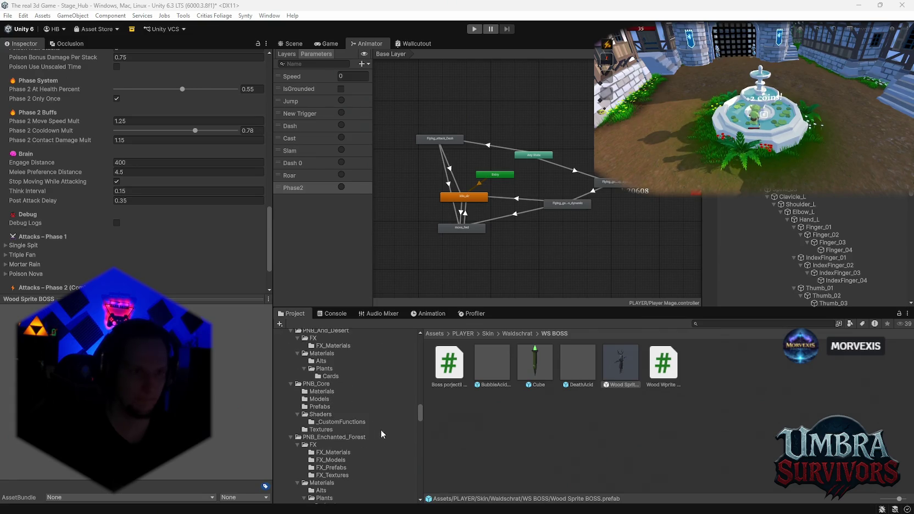
pyautogui.scroll(-4, 395, 432)
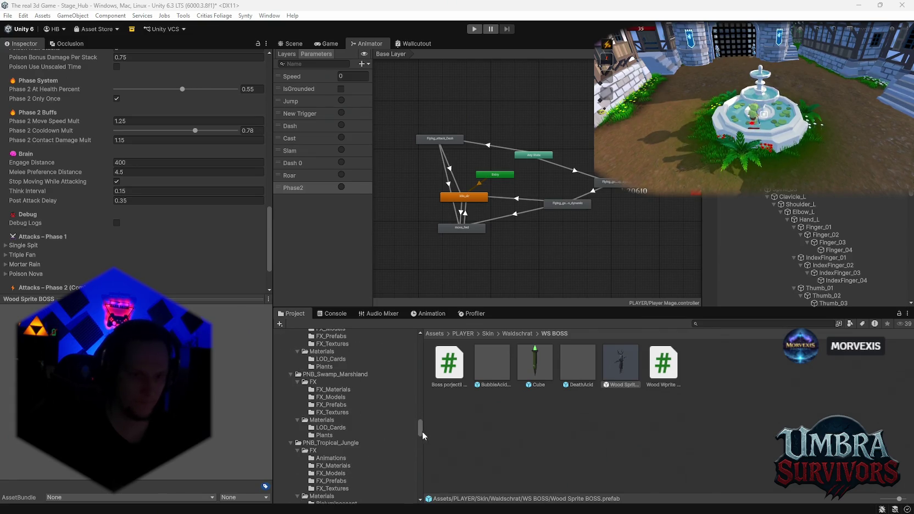
pyautogui.scroll(-15, 420, 428)
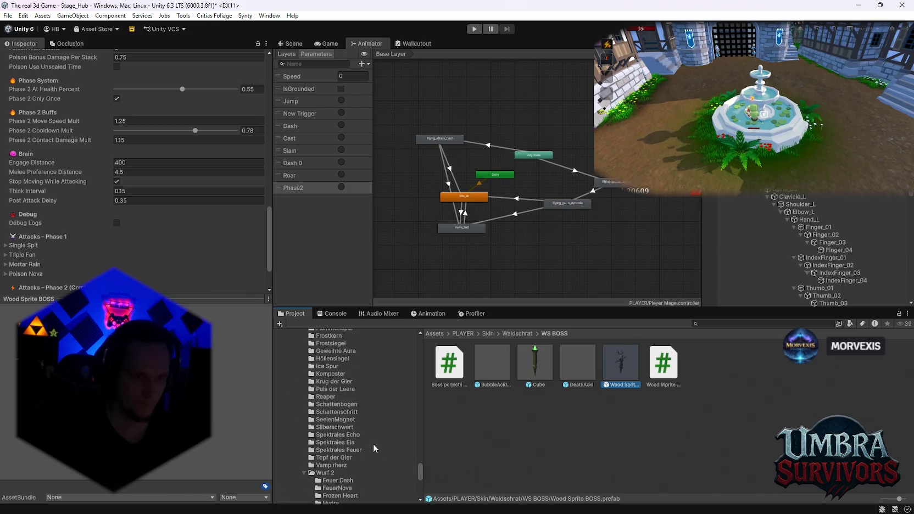
pyautogui.scroll(10, 374, 444)
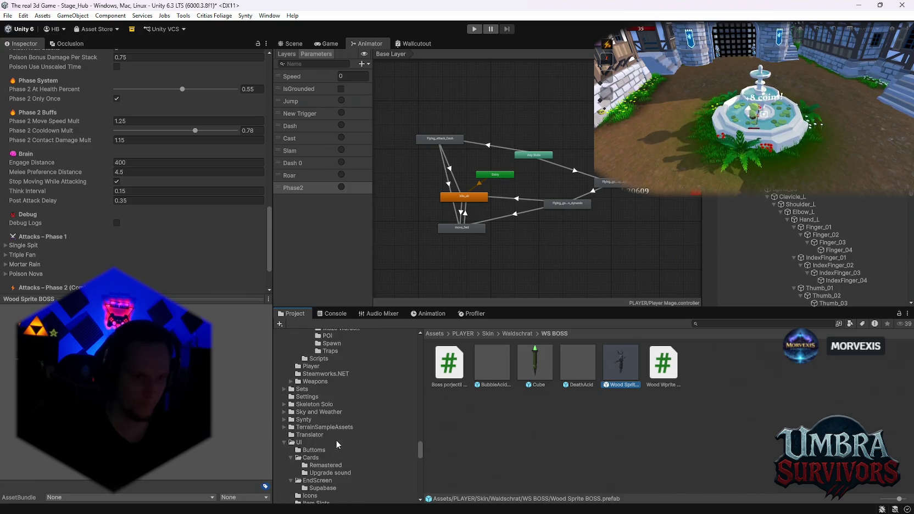
pyautogui.click(290, 393)
pyautogui.scroll(-1, 332, 411)
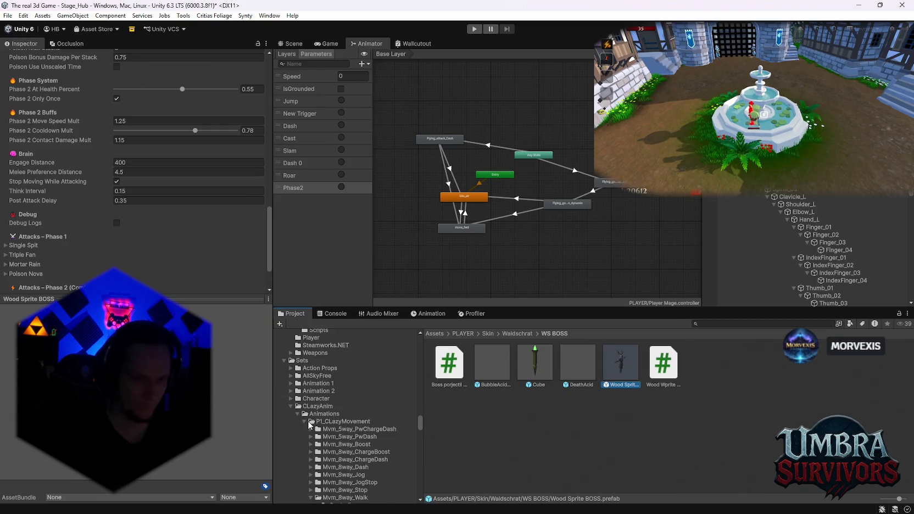
pyautogui.scroll(-1, 337, 423)
pyautogui.scroll(-1, 334, 431)
pyautogui.scroll(-3, 332, 434)
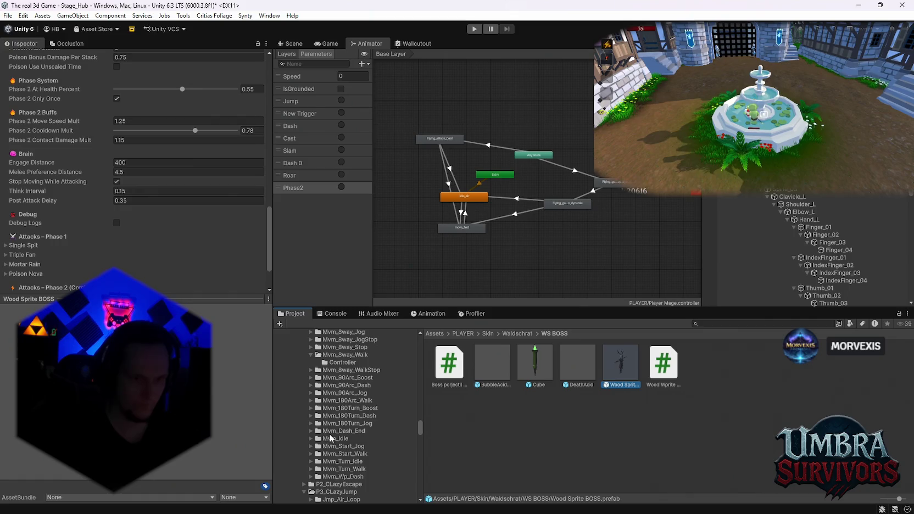
pyautogui.scroll(-1, 332, 455)
pyautogui.click(340, 448)
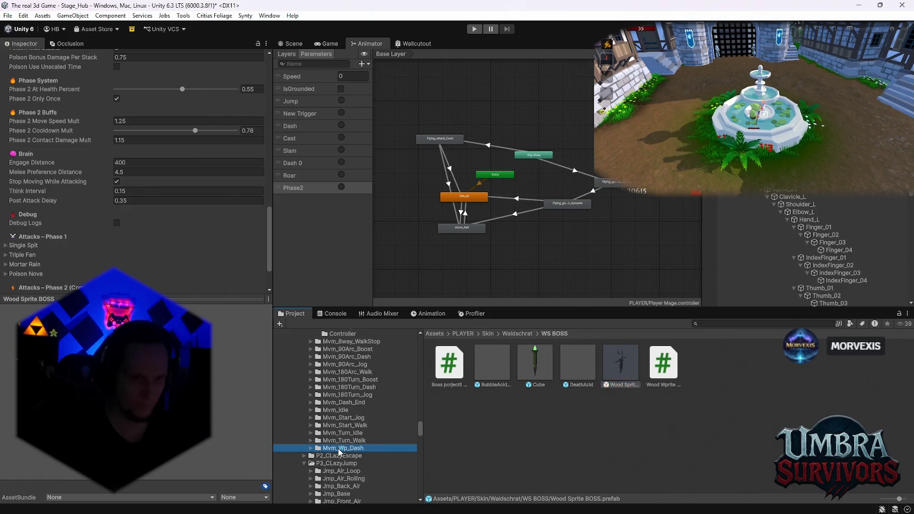
pyautogui.click(497, 374)
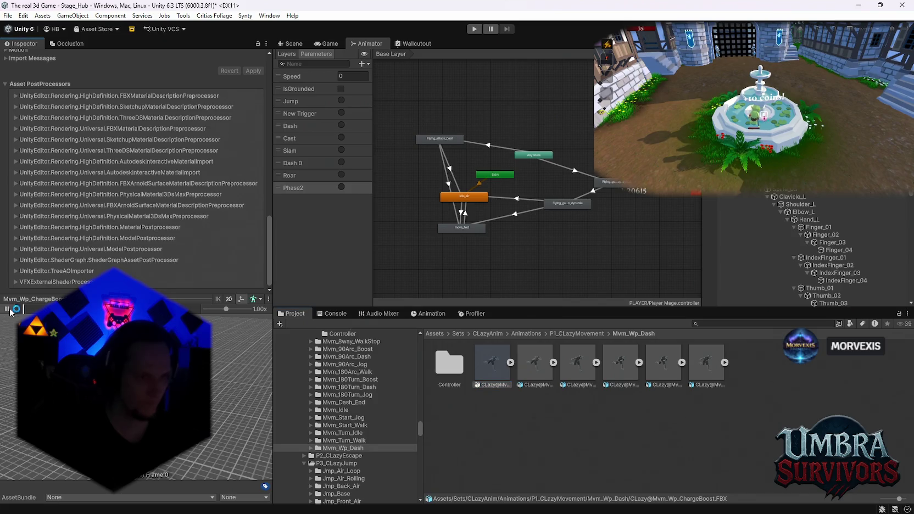
# - Preview the Mvm_Start_Walk clips, including the root-motion version, in the Inspector
pyautogui.click(357, 441)
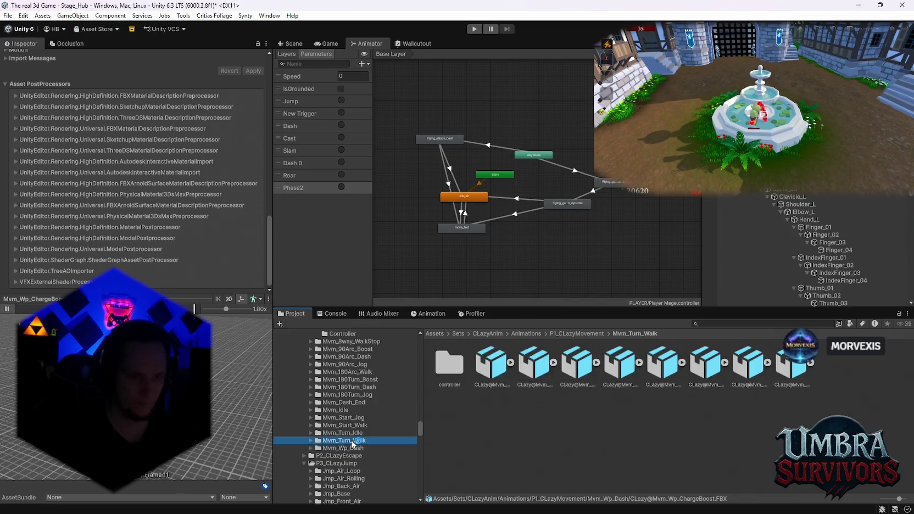
pyautogui.click(363, 420)
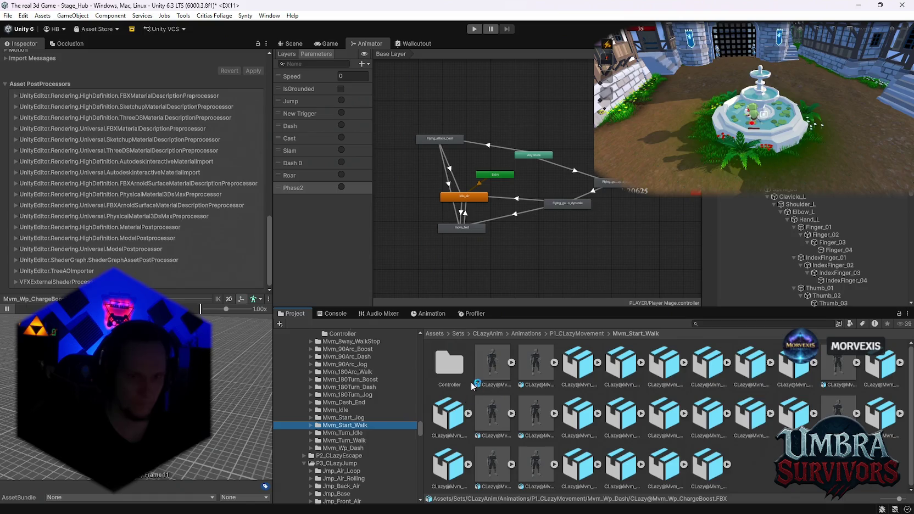
pyautogui.click(493, 363)
pyautogui.click(7, 309)
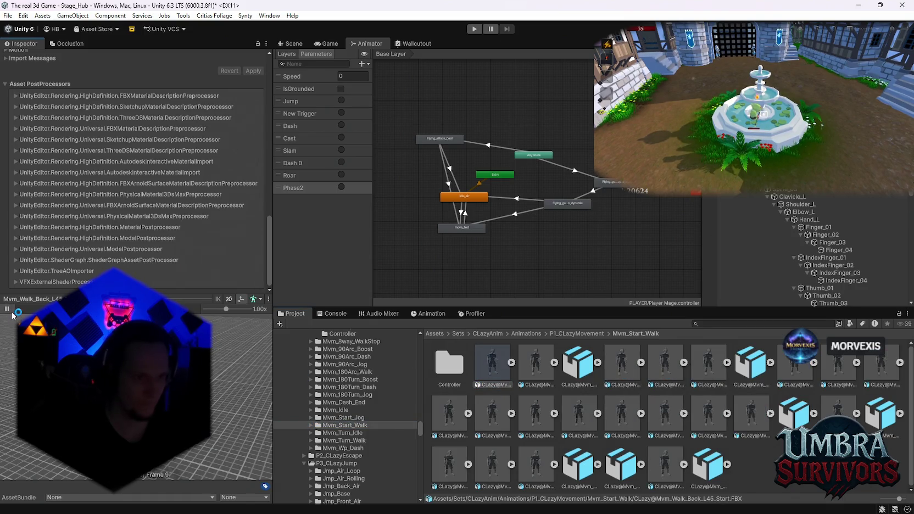
pyautogui.click(545, 369)
pyautogui.click(8, 309)
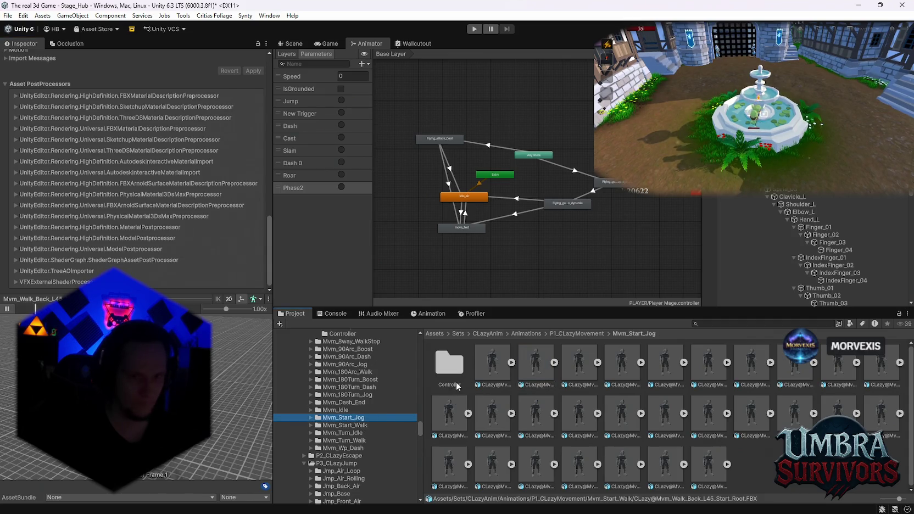
# - Inspect the Idle_Wait_A clip in Mvm_Idle, then browse the Mvm_Dash_End folder
pyautogui.click(352, 410)
pyautogui.click(490, 375)
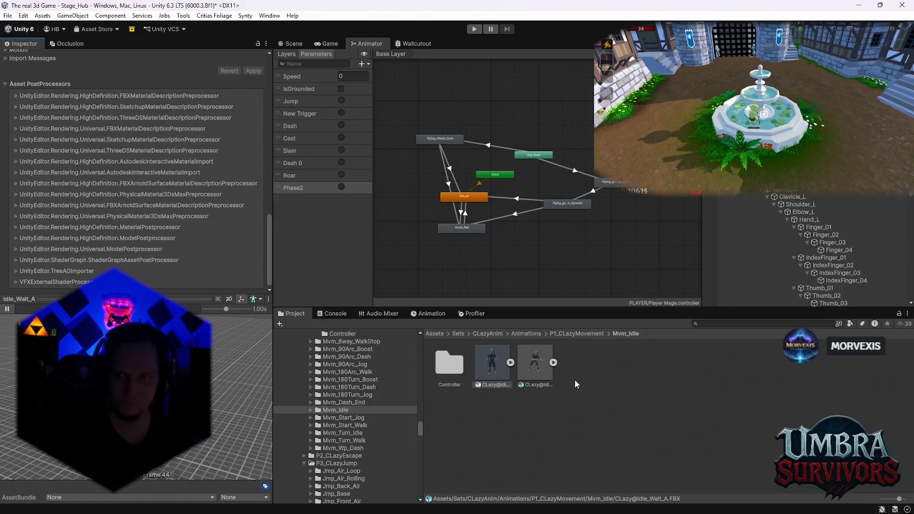
pyautogui.click(351, 403)
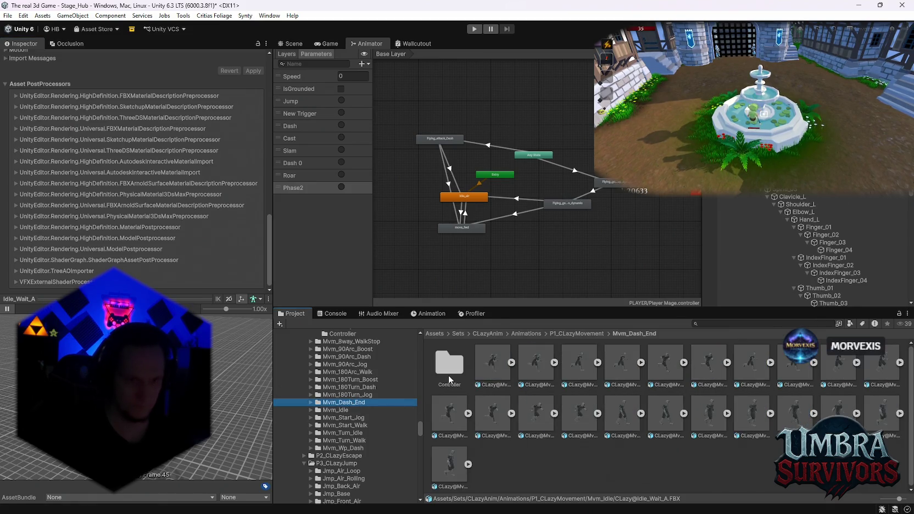
pyautogui.scroll(-3, 351, 391)
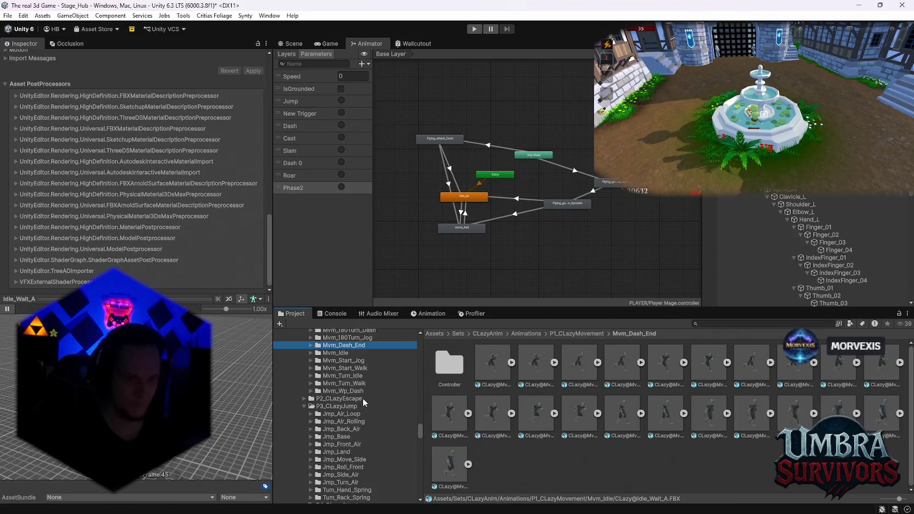
pyautogui.scroll(-15, 378, 416)
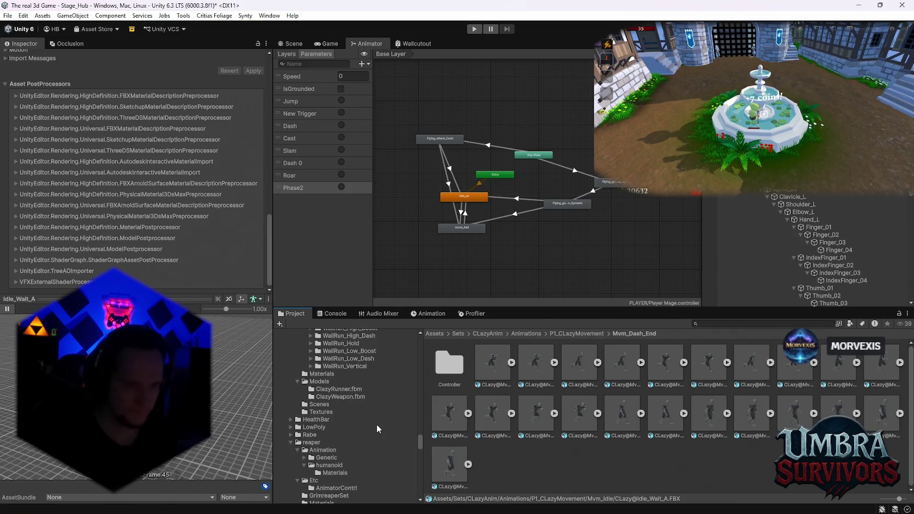
pyautogui.scroll(-2, 351, 440)
# - Open the reaper's humanoid animations and preview Flying_attack06 and Ground_attack12_Inplace
pyautogui.click(329, 422)
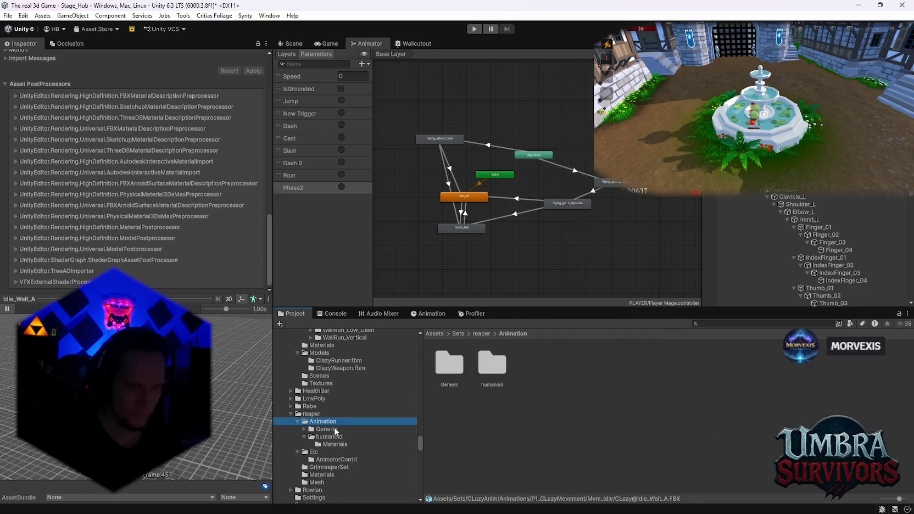
pyautogui.click(333, 437)
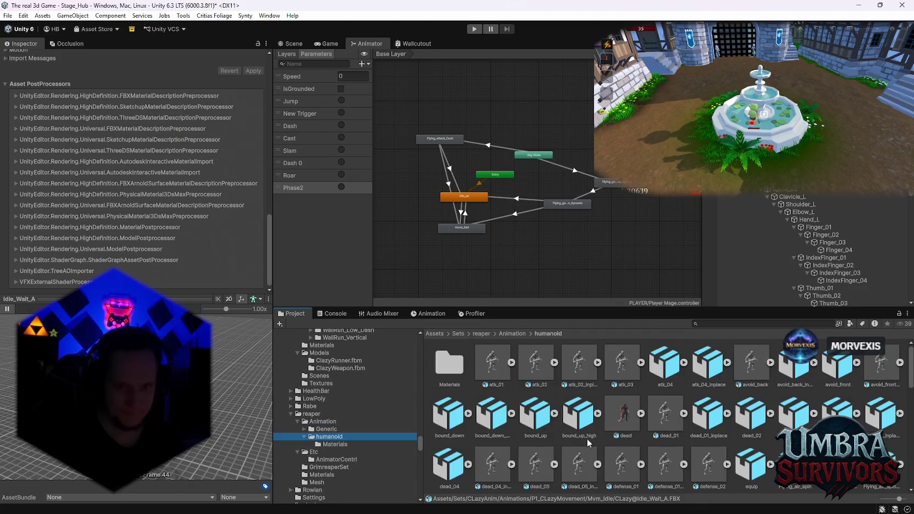
pyautogui.scroll(-3, 675, 426)
pyautogui.click(666, 478)
pyautogui.scroll(-6, 719, 416)
pyautogui.scroll(-3, 720, 421)
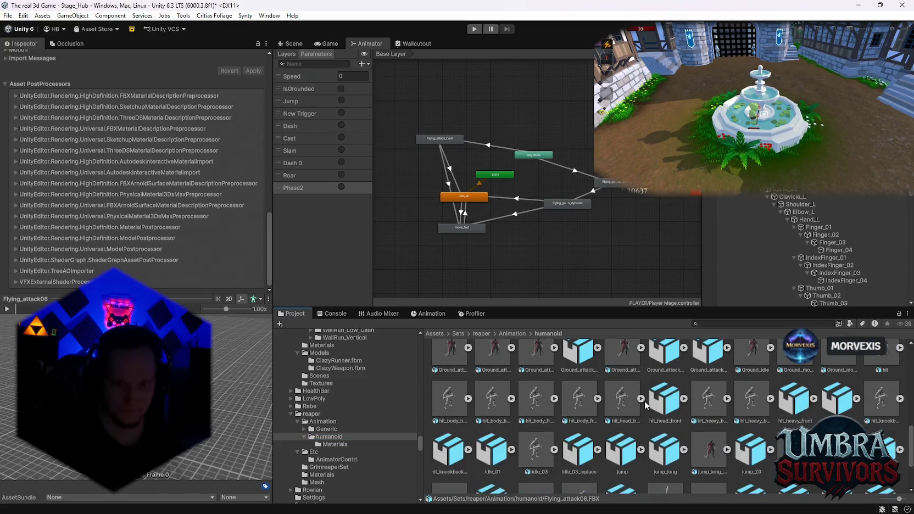
pyautogui.click(622, 376)
pyautogui.click(5, 310)
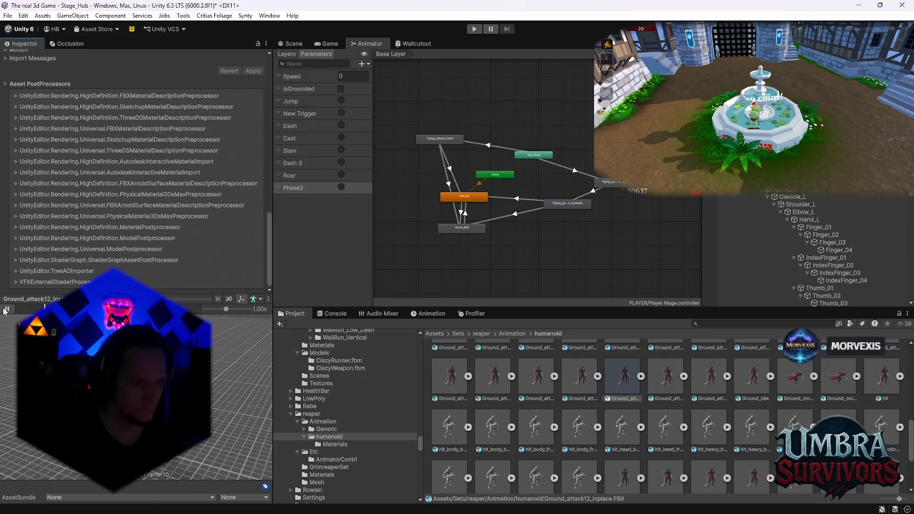
# - Preview Ground_attack13, Ground_attack10 and its Inplace version, and move Ground_attack11_wp into WS BOSS
pyautogui.click(706, 384)
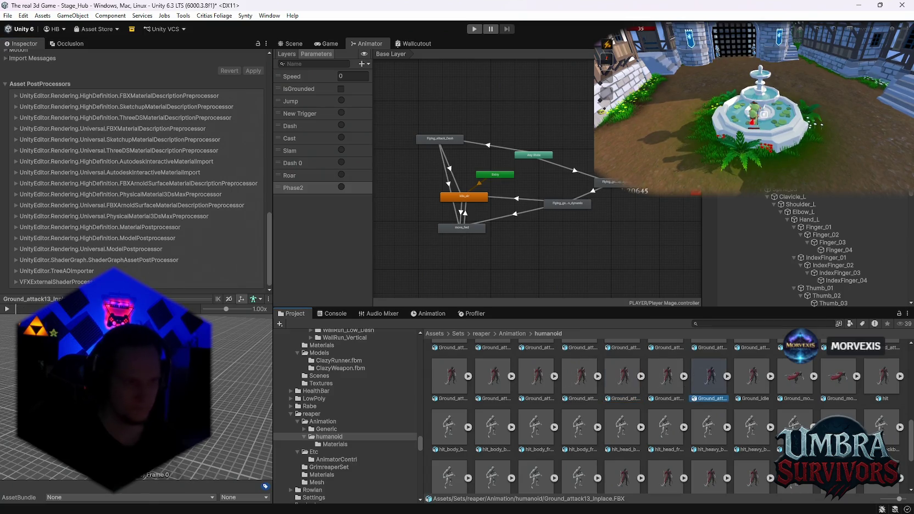
pyautogui.click(460, 387)
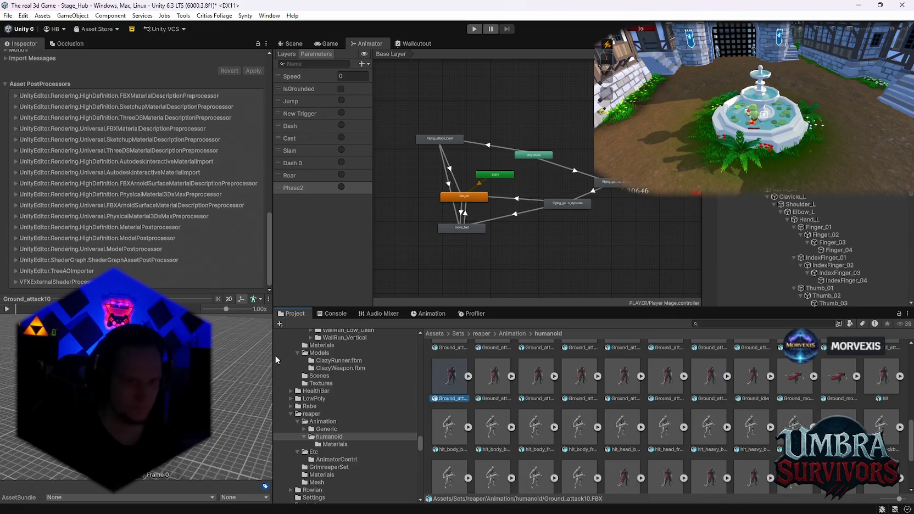
pyautogui.press('Right')
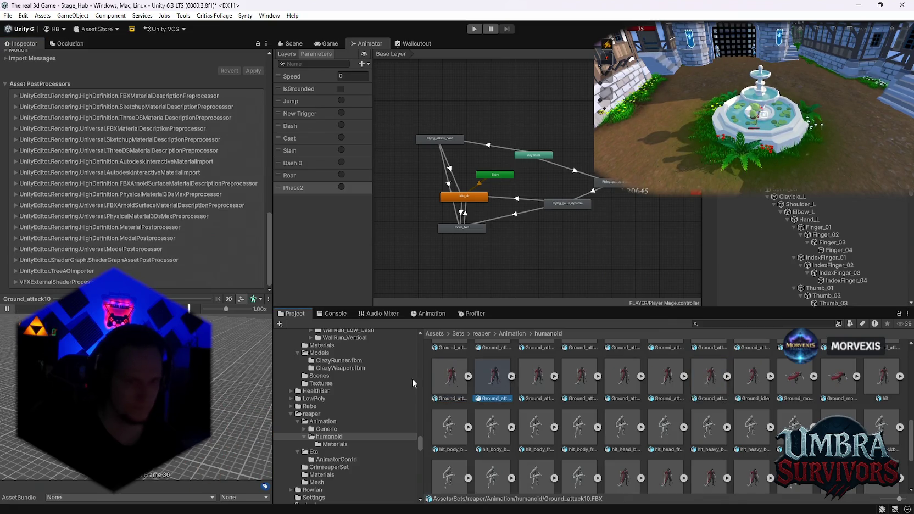
pyautogui.click(7, 310)
pyautogui.press('Right')
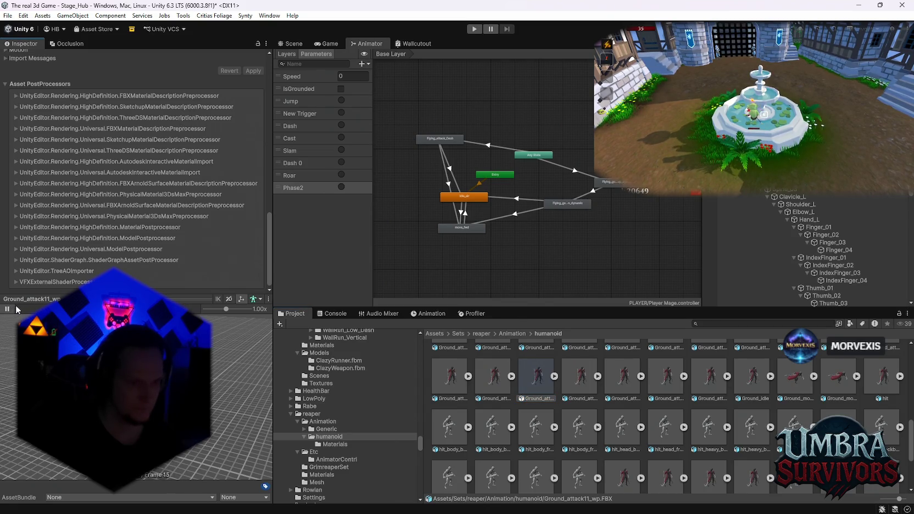
pyautogui.click(528, 384)
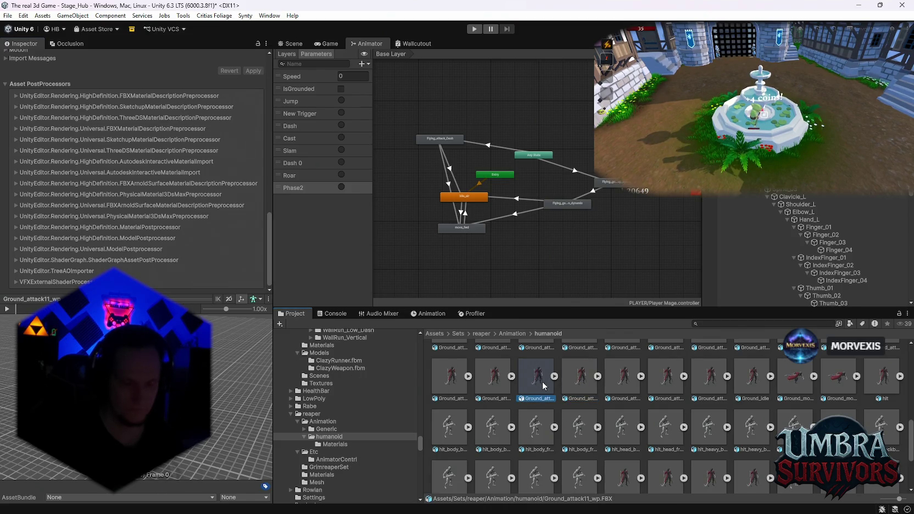
pyautogui.scroll(-10, 363, 423)
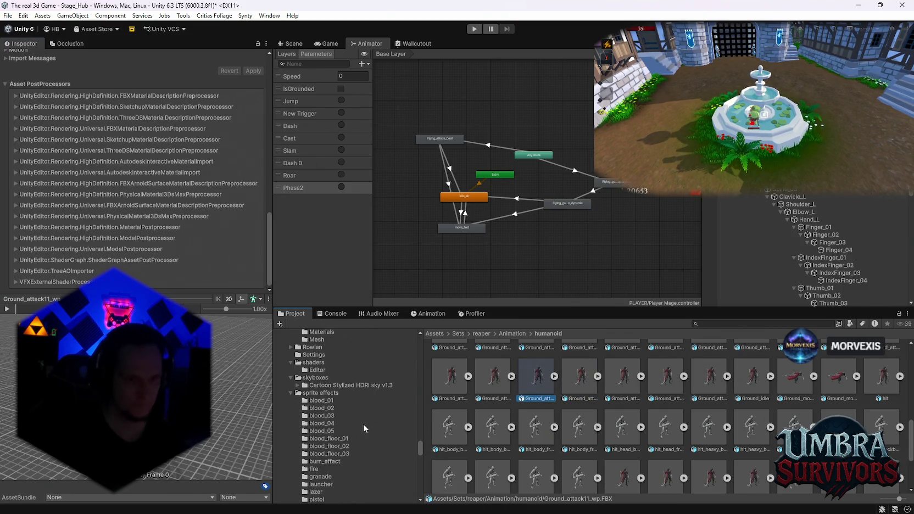
pyautogui.scroll(-5, 411, 458)
pyautogui.moveTo(420, 464)
pyautogui.mouseDown()
pyautogui.moveTo(421, 493)
pyautogui.moveTo(418, 386)
pyautogui.mouseUp()
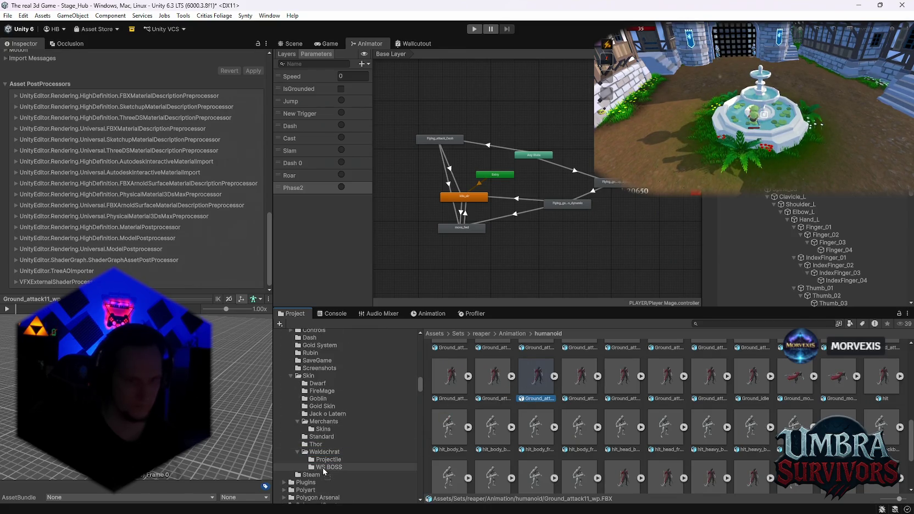
pyautogui.moveTo(324, 470); pyautogui.dragTo(324, 471)
# - Play Ground_attack12_Inplace, Ground_attack13, Ground_attack13_Inplace and finally Ground_idle in the preview
pyautogui.click(580, 376)
pyautogui.click(7, 309)
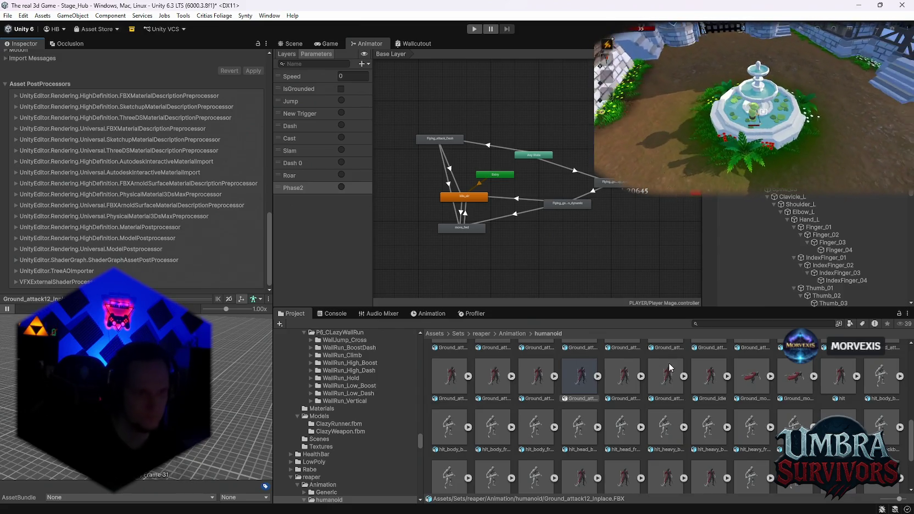
pyautogui.click(619, 387)
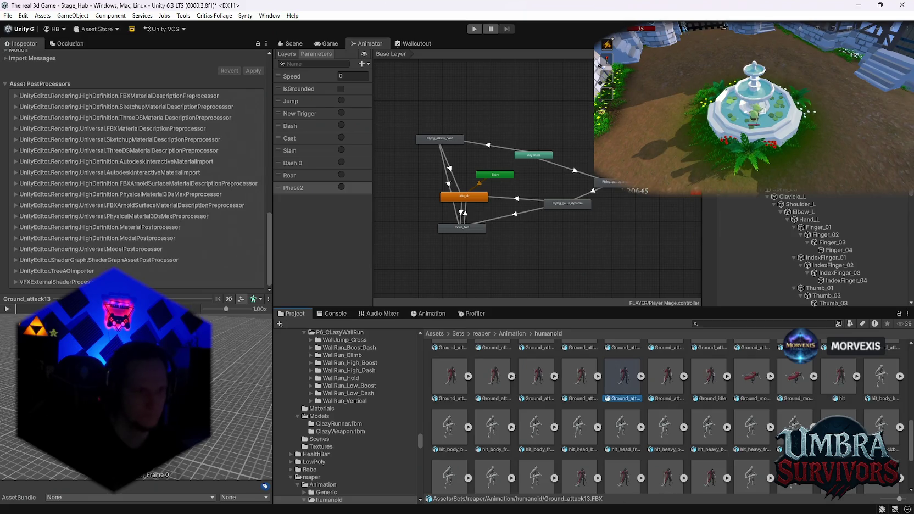
pyautogui.click(676, 386)
pyautogui.click(7, 310)
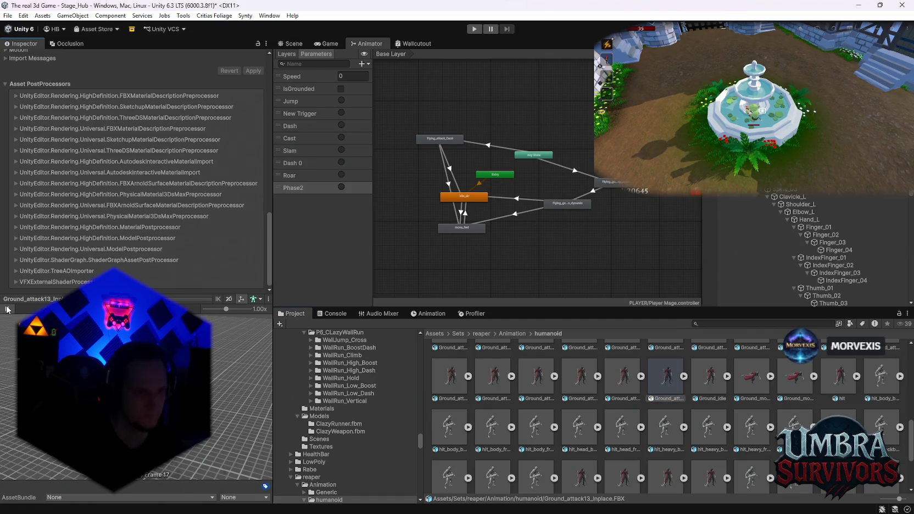
pyautogui.click(709, 376)
pyautogui.click(6, 310)
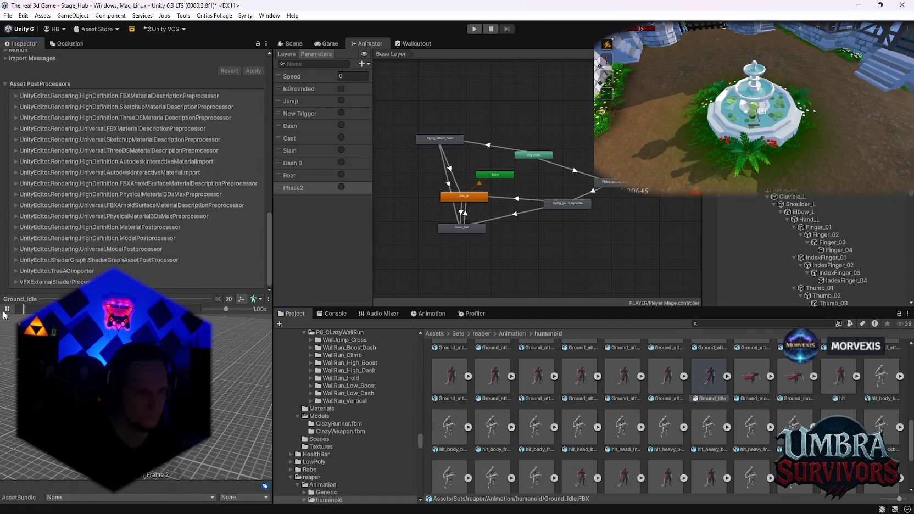
pyautogui.click(738, 324)
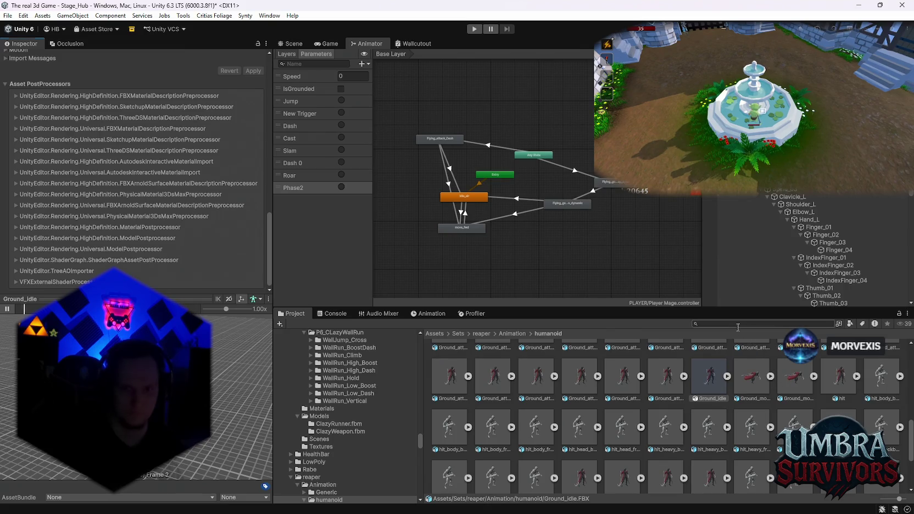
# - Search 'slam', then return to the reaper humanoid clips and play the knockdown_up01 preview
pyautogui.write('slam')
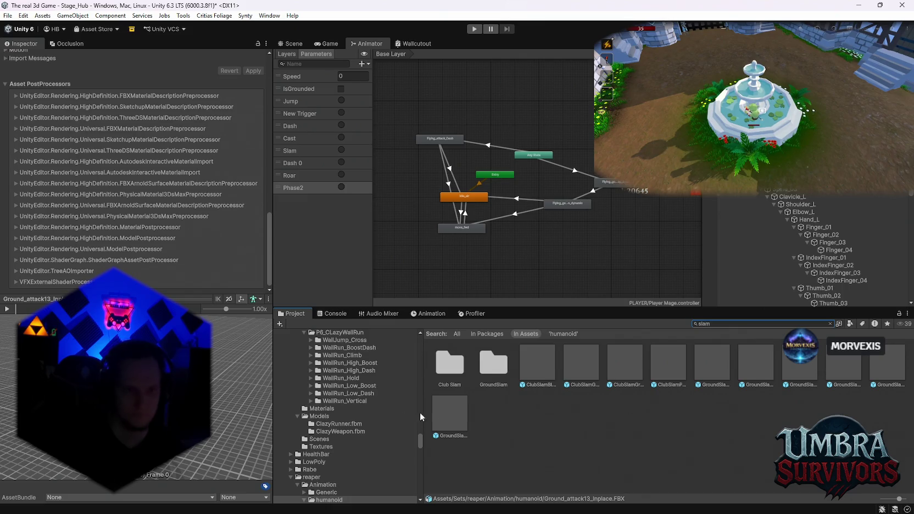
pyautogui.scroll(-2, 337, 455)
pyautogui.click(328, 443)
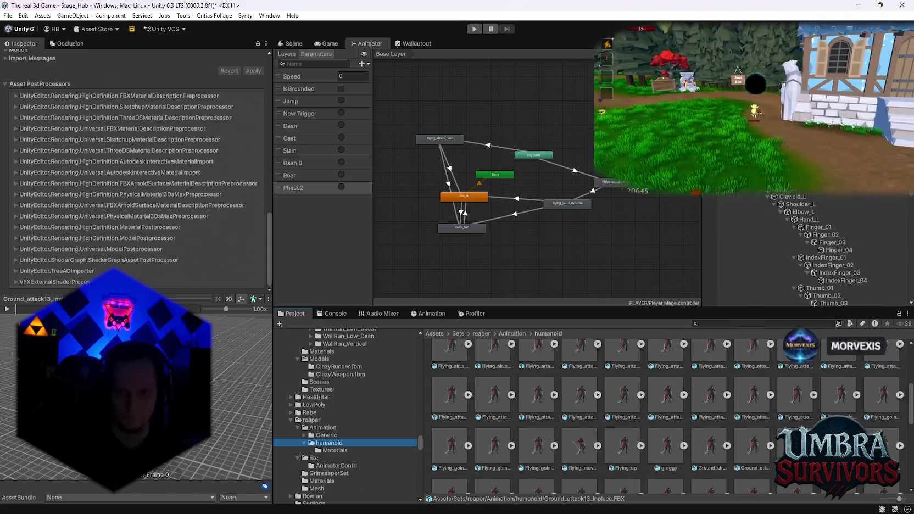
pyautogui.scroll(-5, 665, 412)
pyautogui.scroll(-1, 665, 412)
pyautogui.click(752, 391)
pyautogui.click(8, 311)
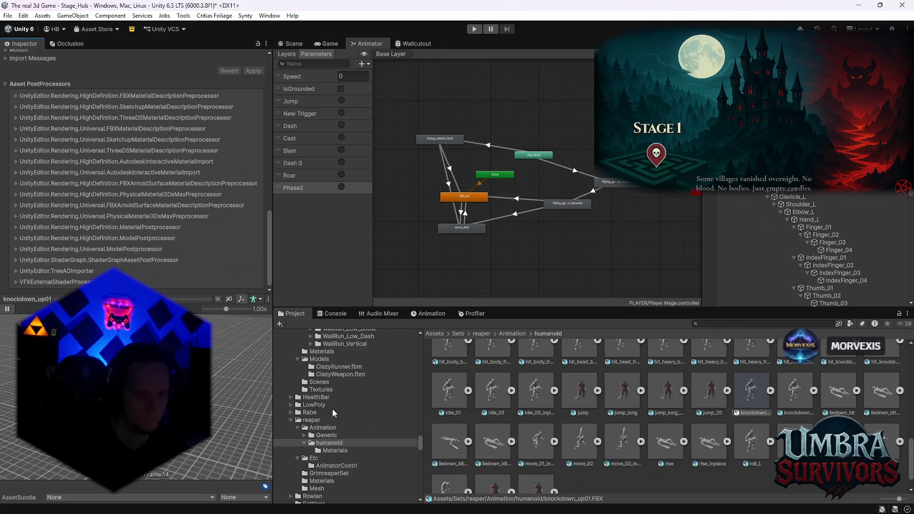
# - Preview the reaper's bound_down clip
pyautogui.scroll(2, 511, 439)
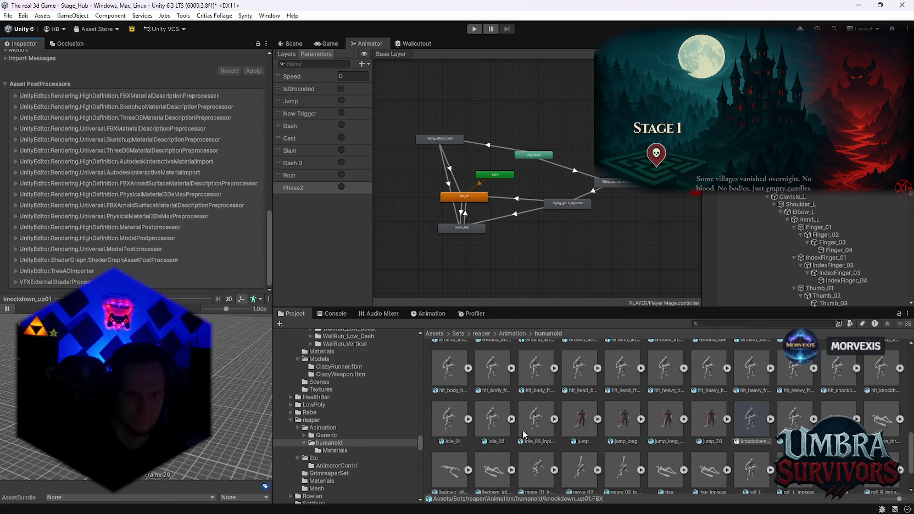
pyautogui.scroll(5, 629, 417)
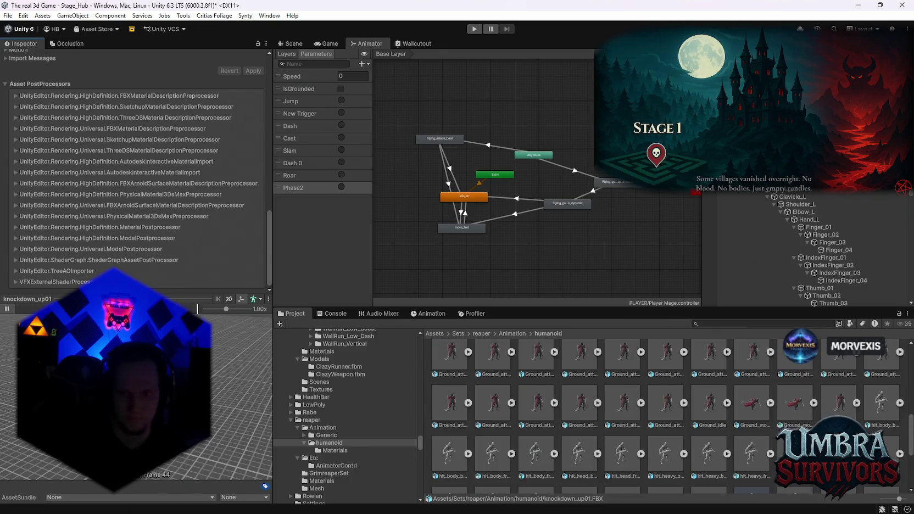
pyautogui.scroll(3, 727, 429)
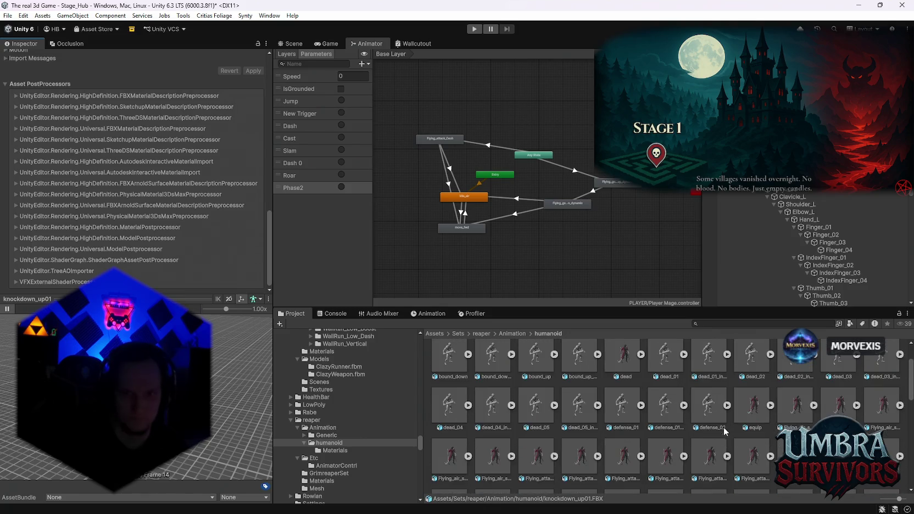
pyautogui.scroll(1, 529, 406)
pyautogui.click(448, 383)
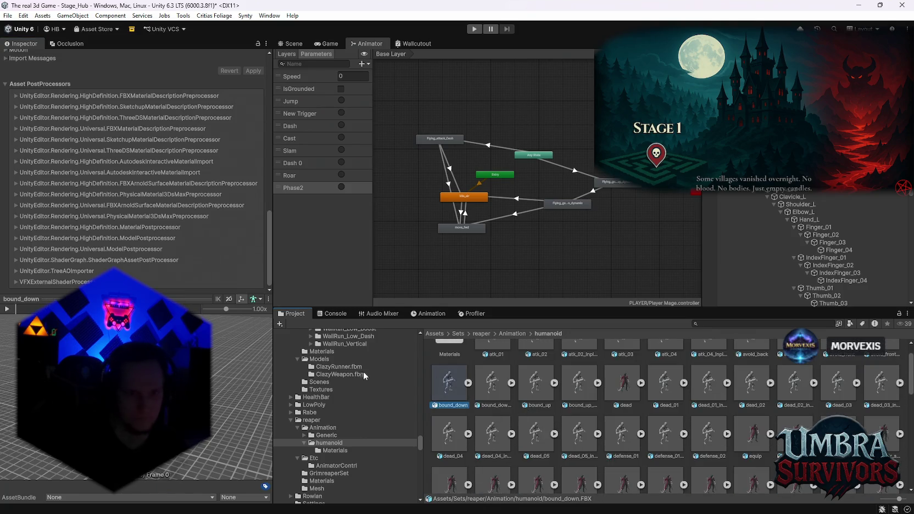
pyautogui.scroll(1, 588, 413)
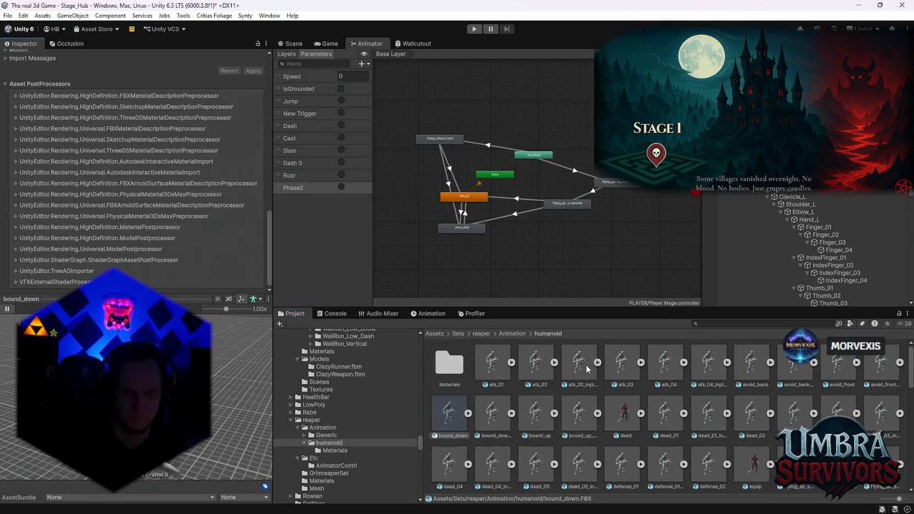
# - Preview atk_01, atk_02, atk_02_inplace, atk_03 and avoid_back, then search the project for 'atk'
pyautogui.click(622, 363)
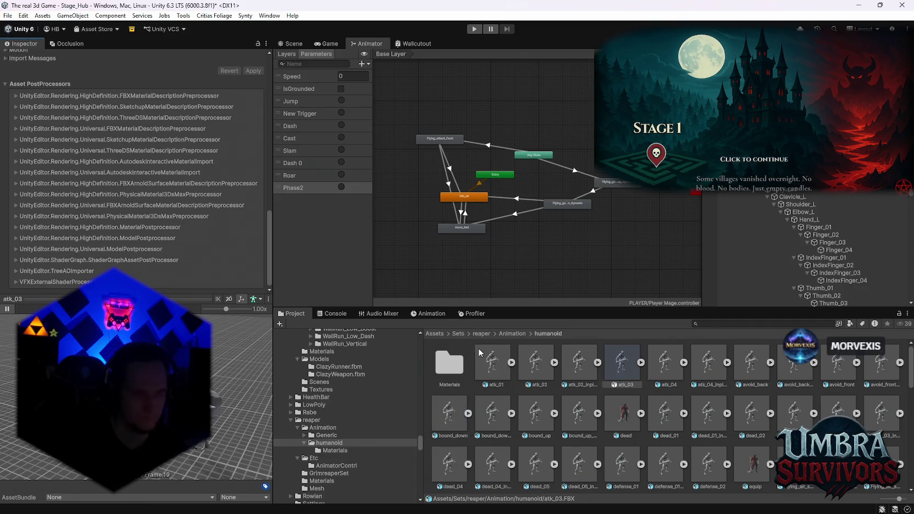
pyautogui.click(484, 366)
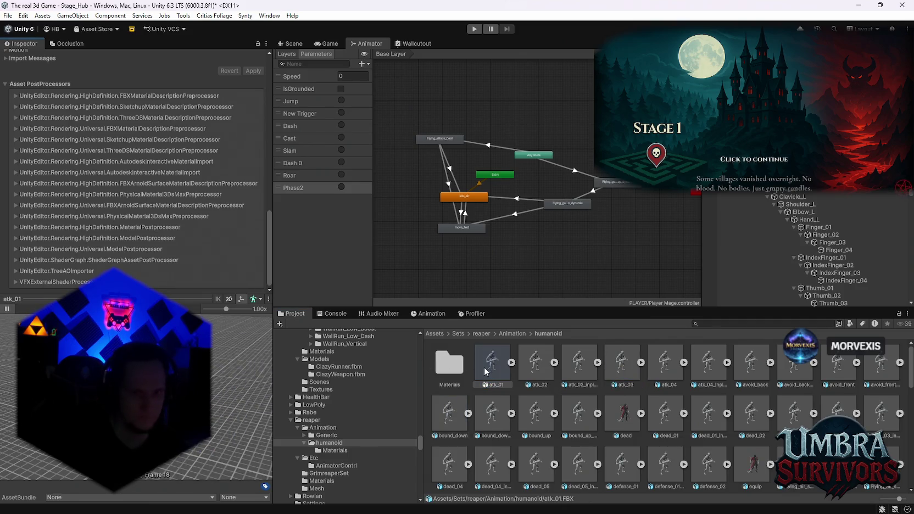
pyautogui.click(536, 363)
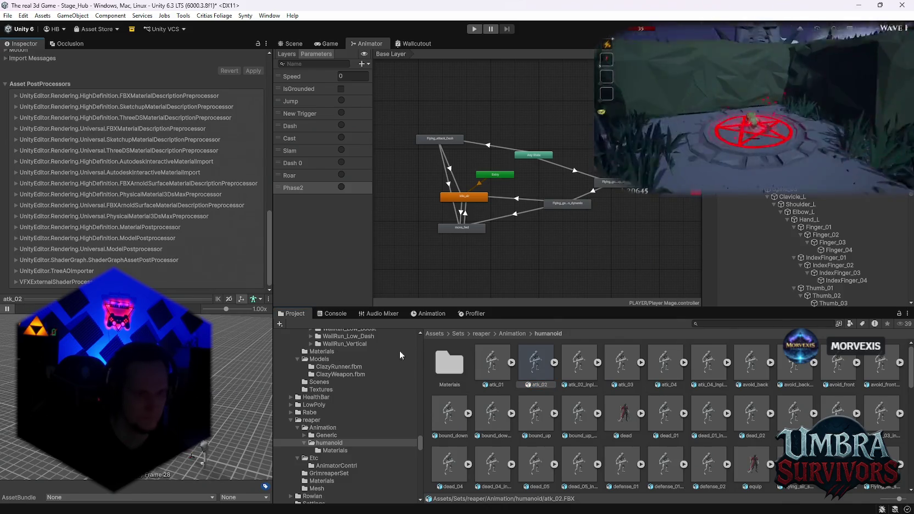
pyautogui.press('Right')
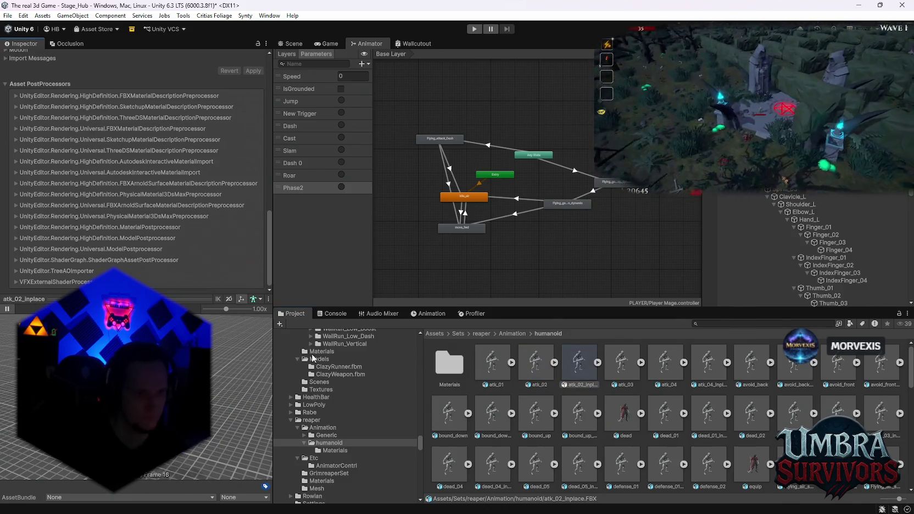
pyautogui.click(627, 368)
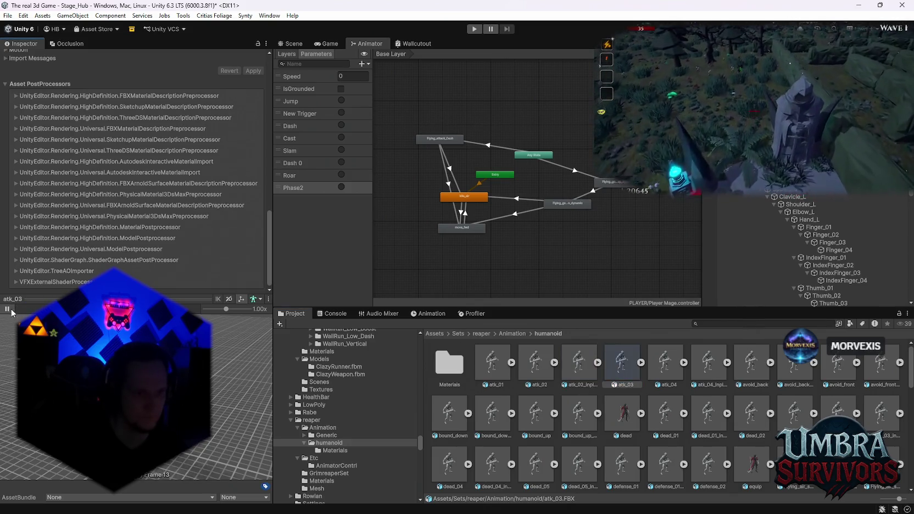
pyautogui.click(762, 369)
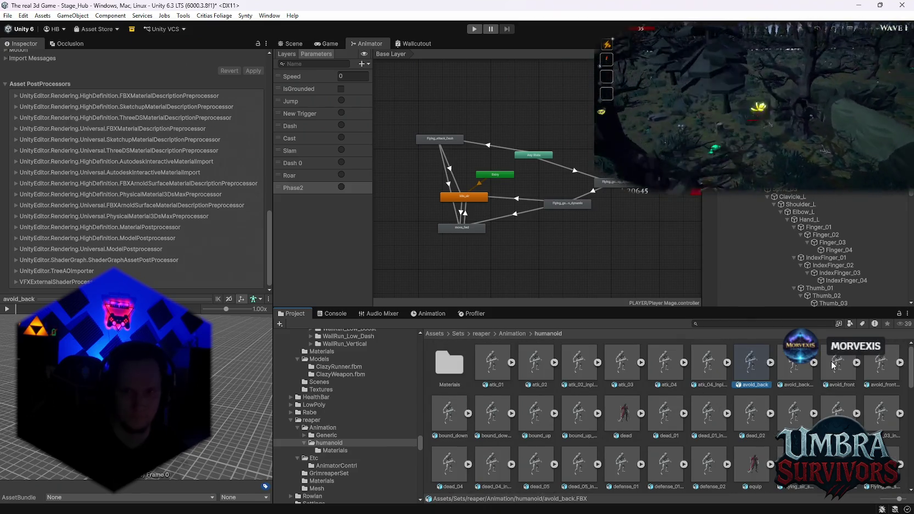
pyautogui.click(761, 325)
pyautogui.write('atk')
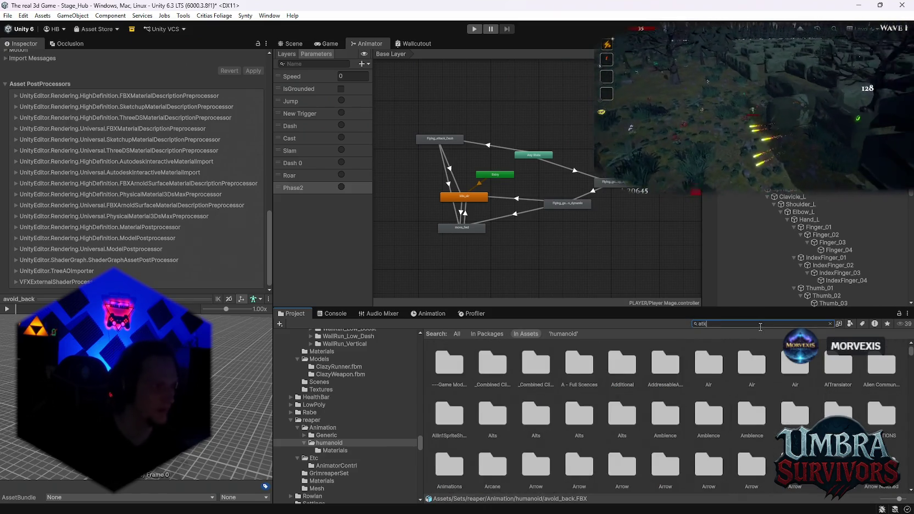
# - Preview the atk search results: Generic atk_02, atk_03, the atk_03_Inplace variants and the atk_04_Inplace clips
pyautogui.scroll(-2, 586, 388)
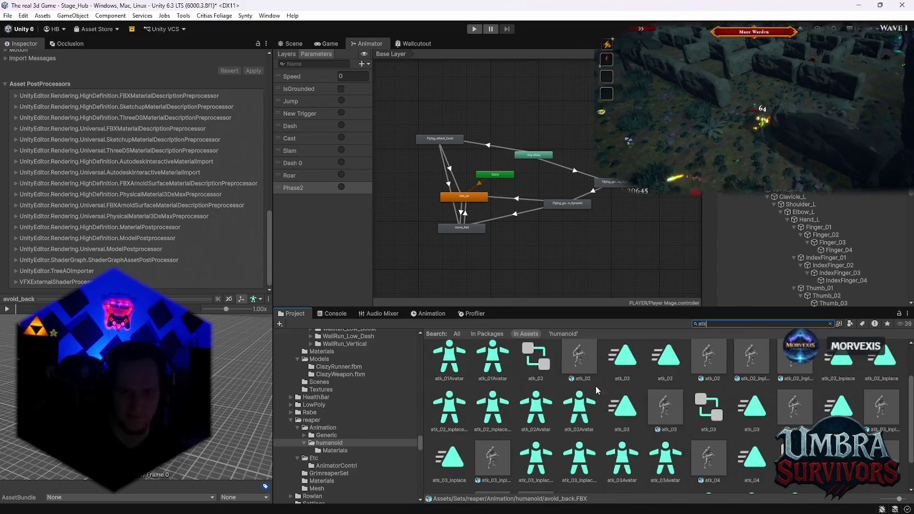
pyautogui.scroll(2, 621, 412)
pyautogui.click(718, 416)
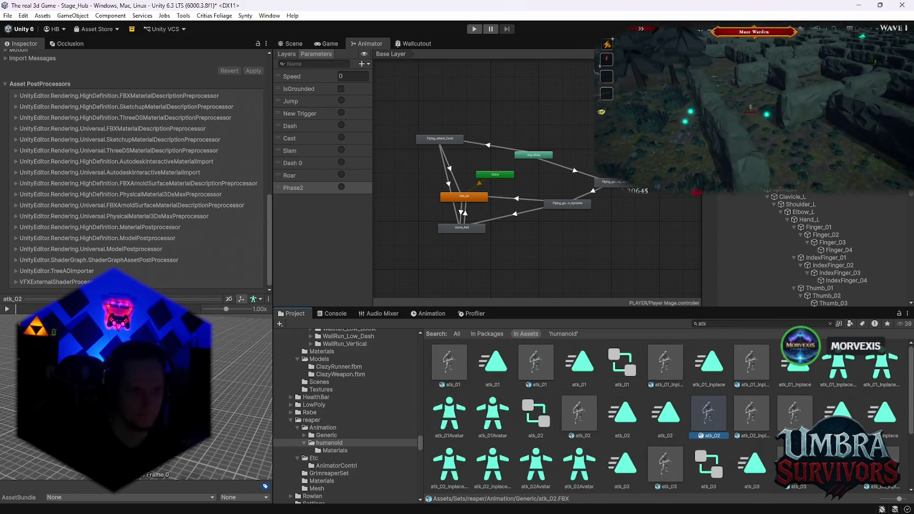
pyautogui.scroll(-2, 637, 423)
pyautogui.scroll(-2, 638, 423)
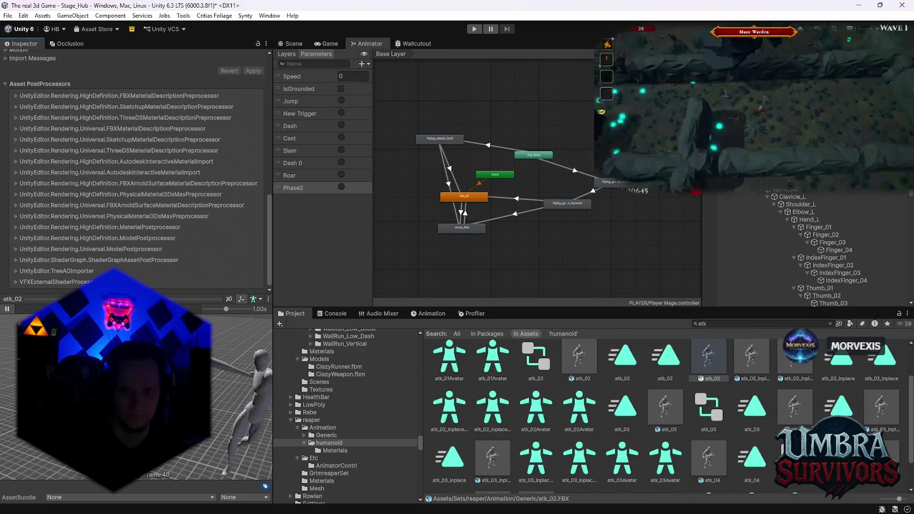
pyautogui.click(666, 408)
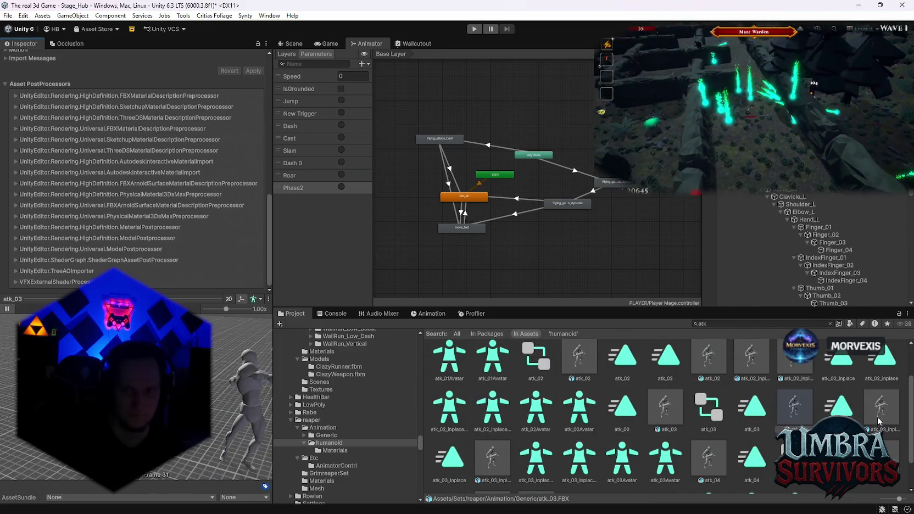
pyautogui.click(882, 408)
pyautogui.scroll(-1, 543, 414)
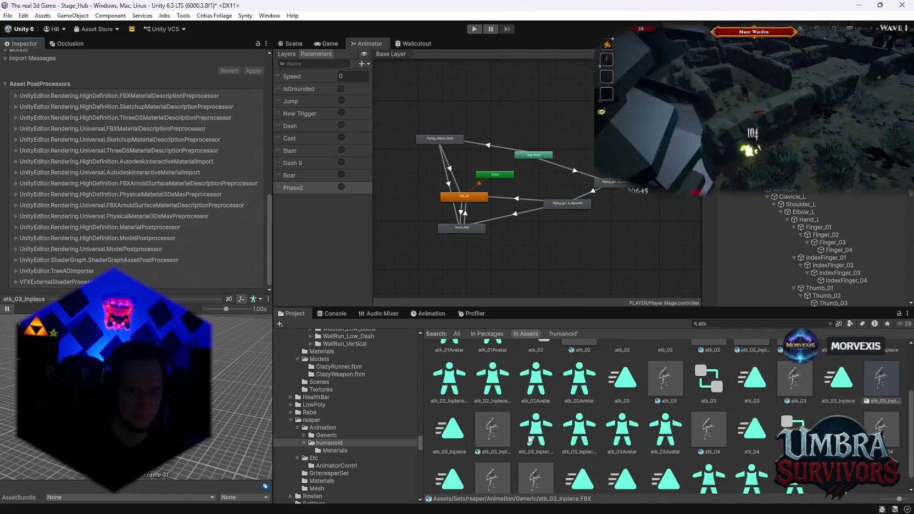
pyautogui.click(495, 434)
pyautogui.scroll(-1, 536, 409)
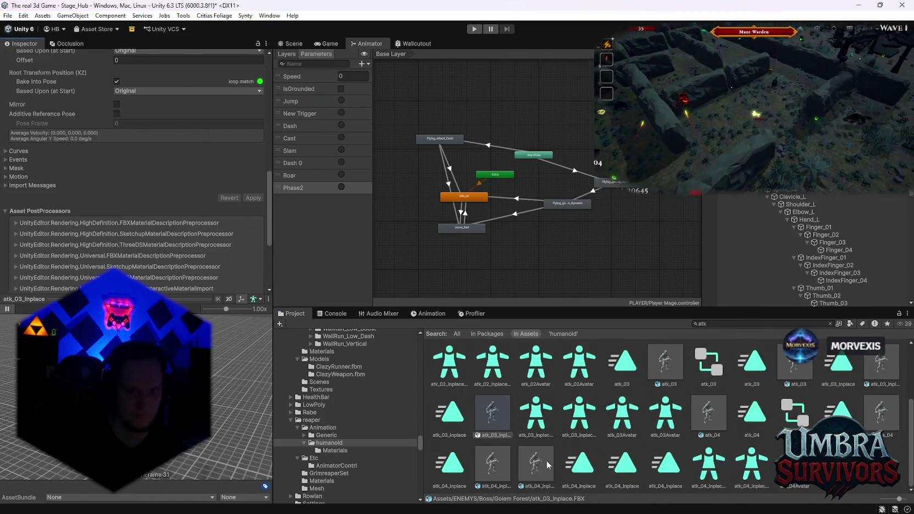
pyautogui.click(536, 465)
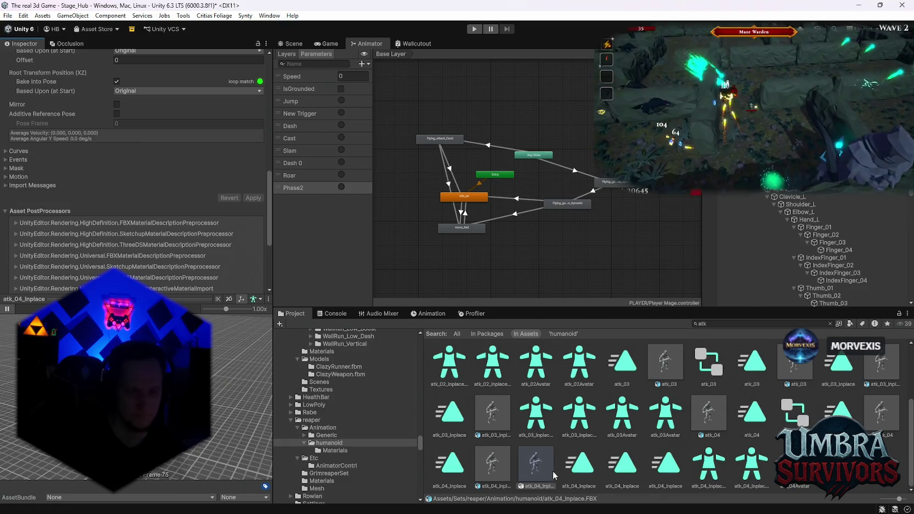
pyautogui.click(526, 467)
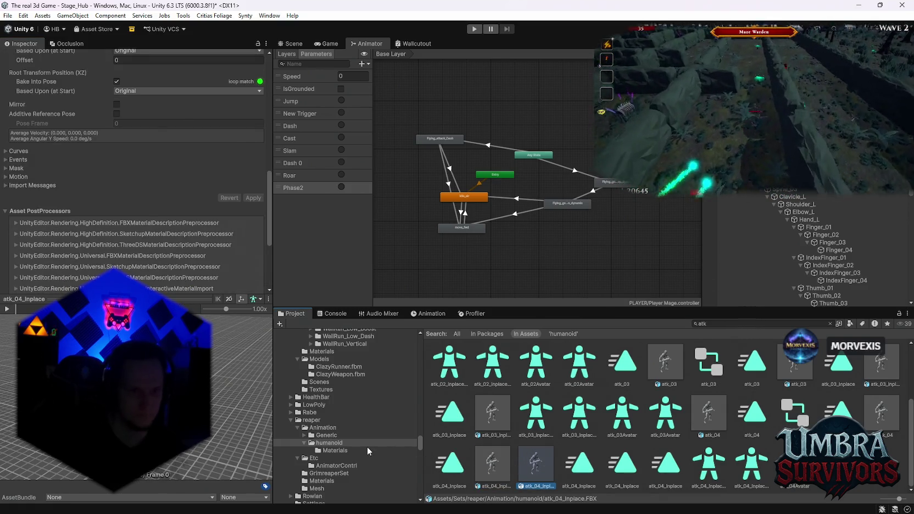
# - Move atk_04_Inplace into the WS BOSS folder and select the Generic atk_04_Inplace asset
pyautogui.scroll(-3, 367, 450)
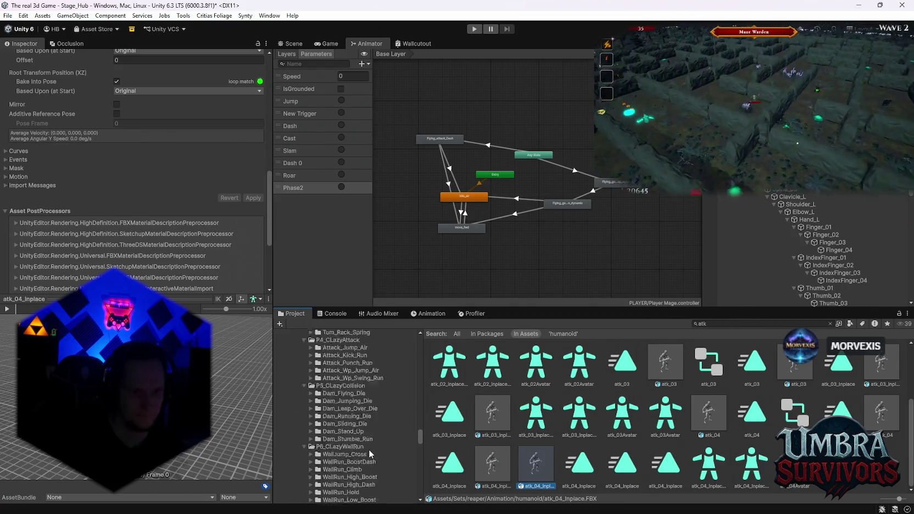
pyautogui.scroll(-10, 369, 450)
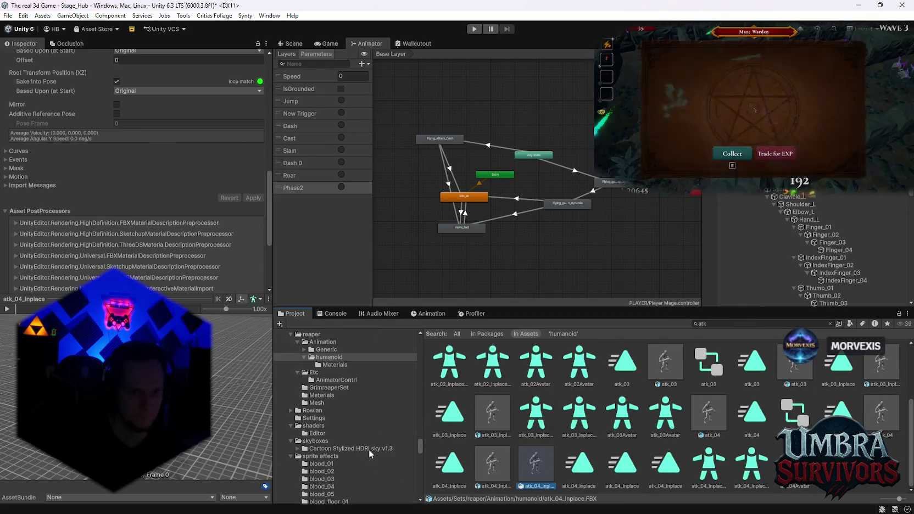
pyautogui.moveTo(420, 453); pyautogui.dragTo(420, 353)
pyautogui.scroll(-10, 371, 424)
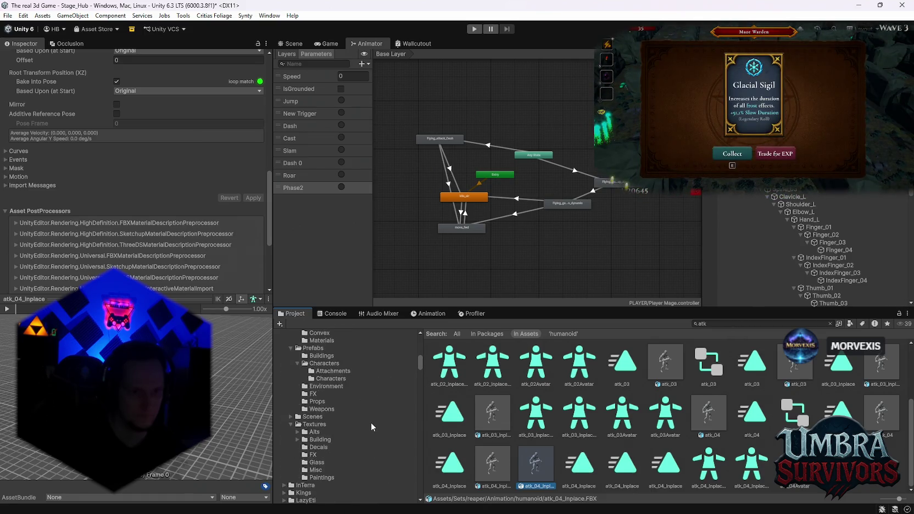
pyautogui.scroll(10, 374, 418)
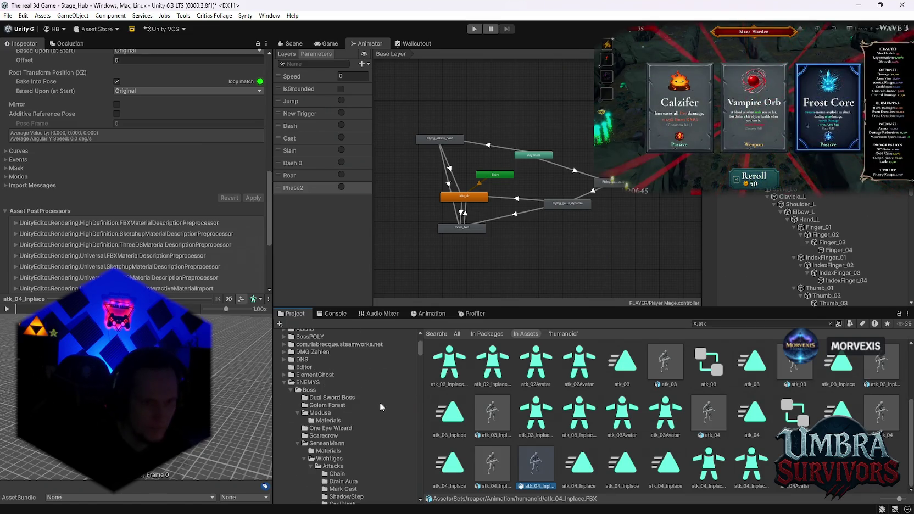
pyautogui.scroll(-10, 380, 403)
pyautogui.scroll(-12, 379, 405)
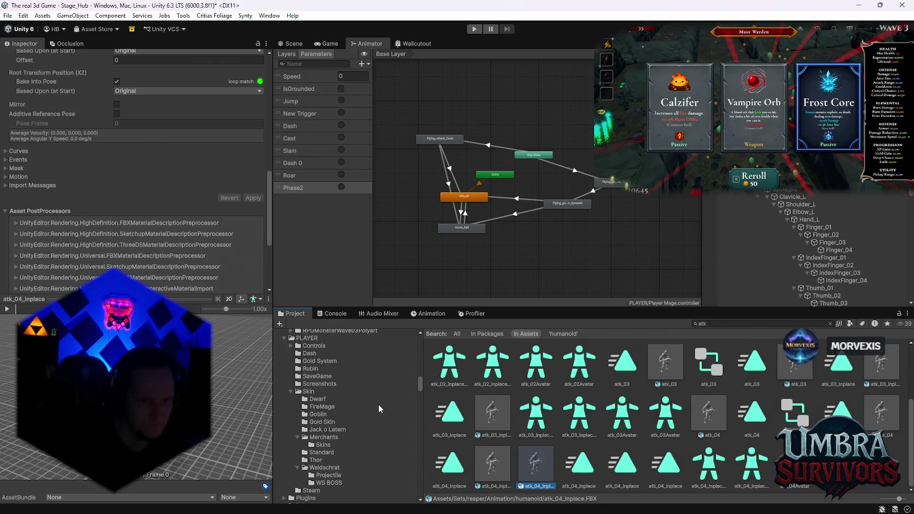
pyautogui.moveTo(341, 477); pyautogui.dragTo(329, 483)
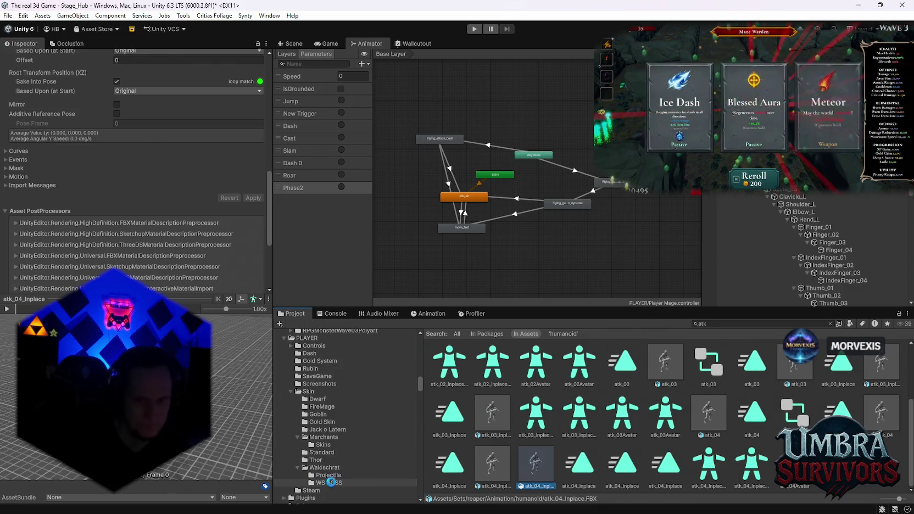
pyautogui.click(580, 465)
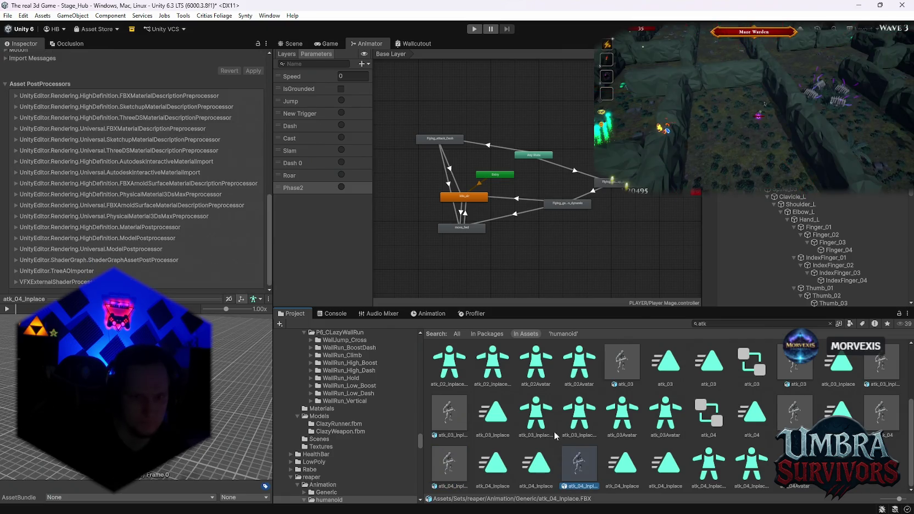
# - Go back to the reaper Generic folder and open its humanoid animation subfolder
pyautogui.scroll(-5, 379, 417)
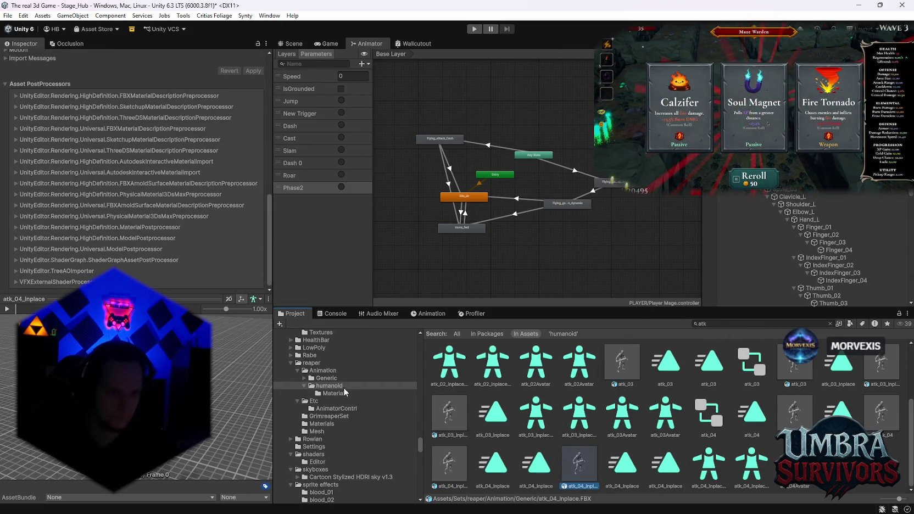
pyautogui.click(327, 379)
pyautogui.click(328, 385)
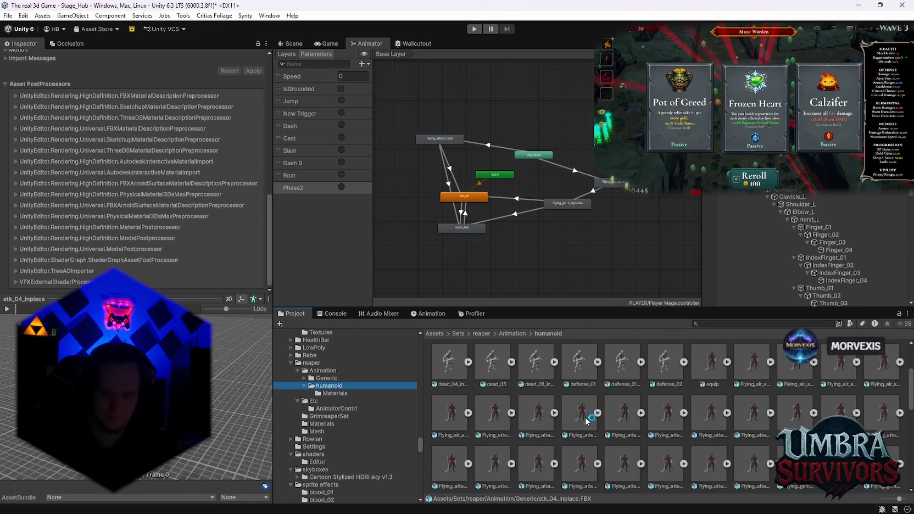
pyautogui.press('r')
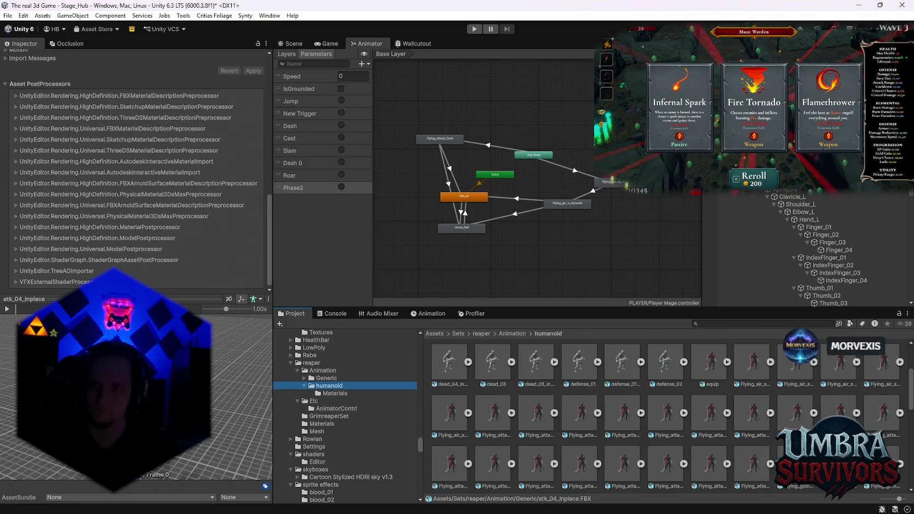
pyautogui.scroll(-1, 839, 386)
# - Search the project for 'dash' and inspect the CLazy@LoWall_RDash_All and CLazy@Wall_Vertical_Dash_Loop clips
pyautogui.press('e')
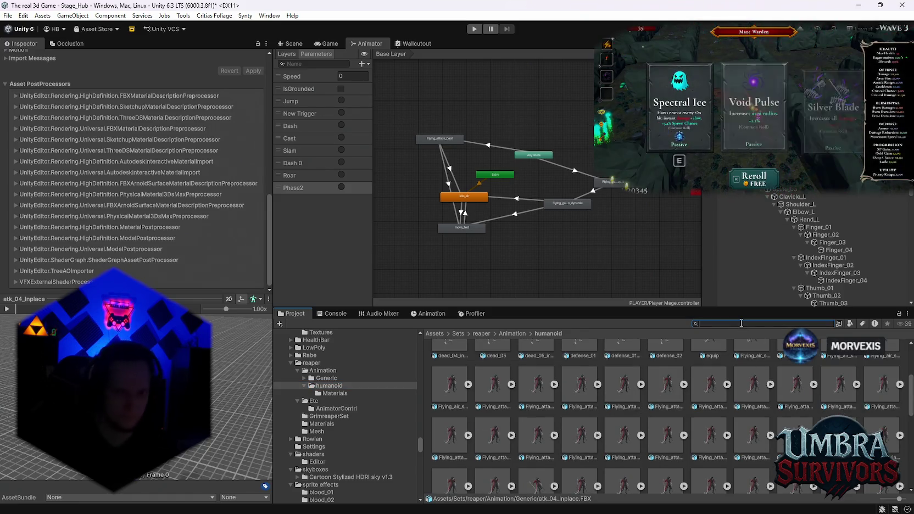
pyautogui.write('dash')
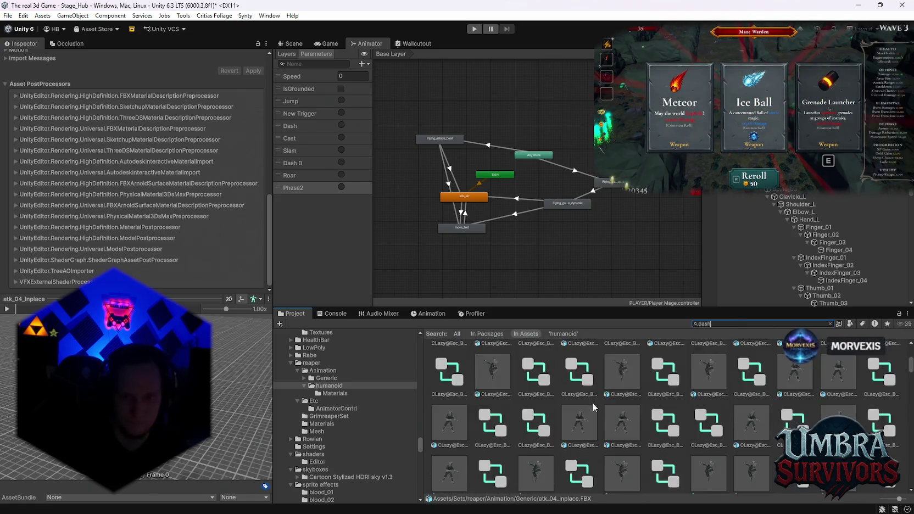
pyautogui.scroll(-5, 686, 405)
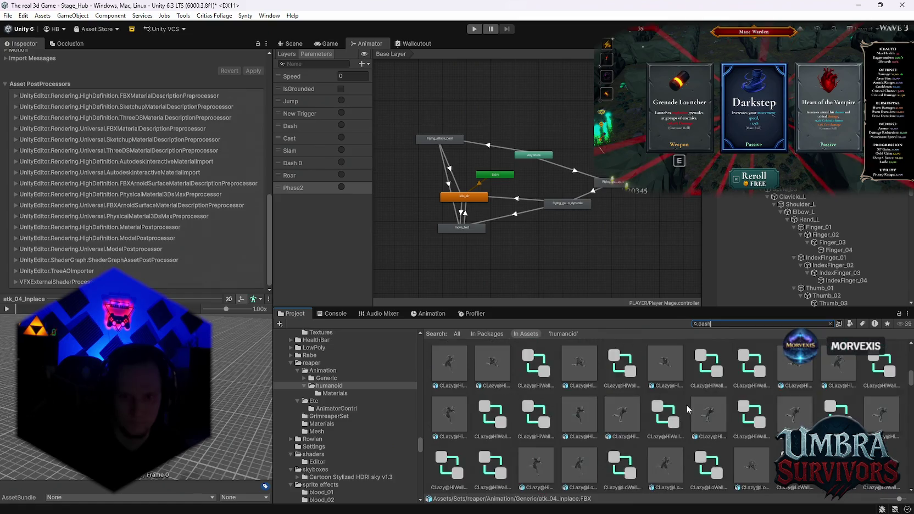
pyautogui.click(710, 407)
pyautogui.scroll(-3, 709, 428)
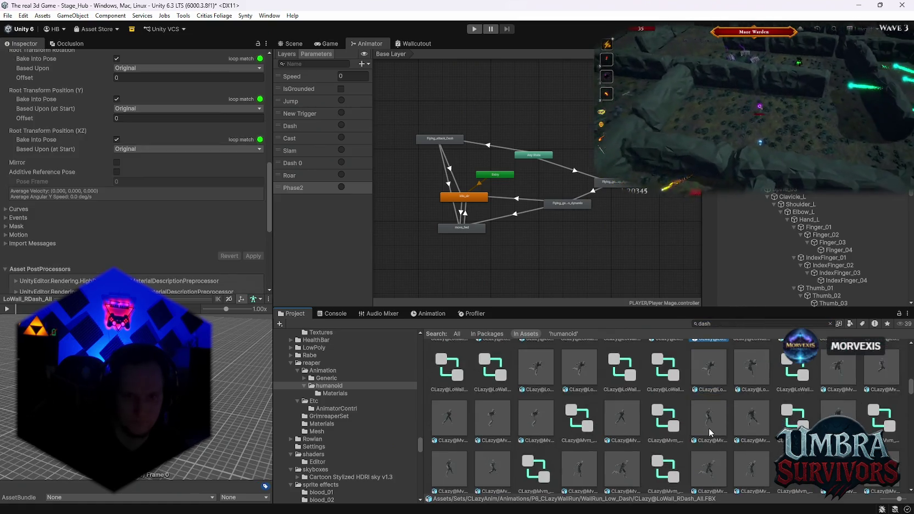
pyautogui.scroll(-5, 710, 433)
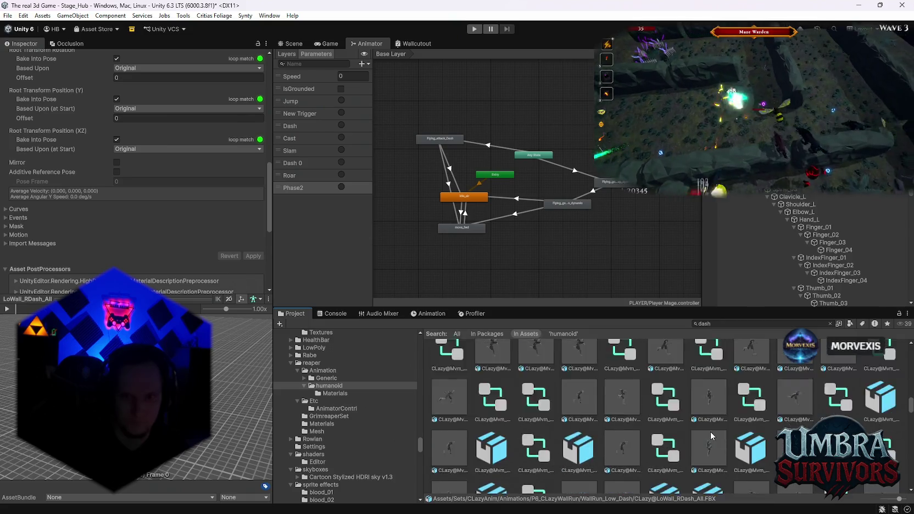
pyautogui.scroll(-5, 709, 431)
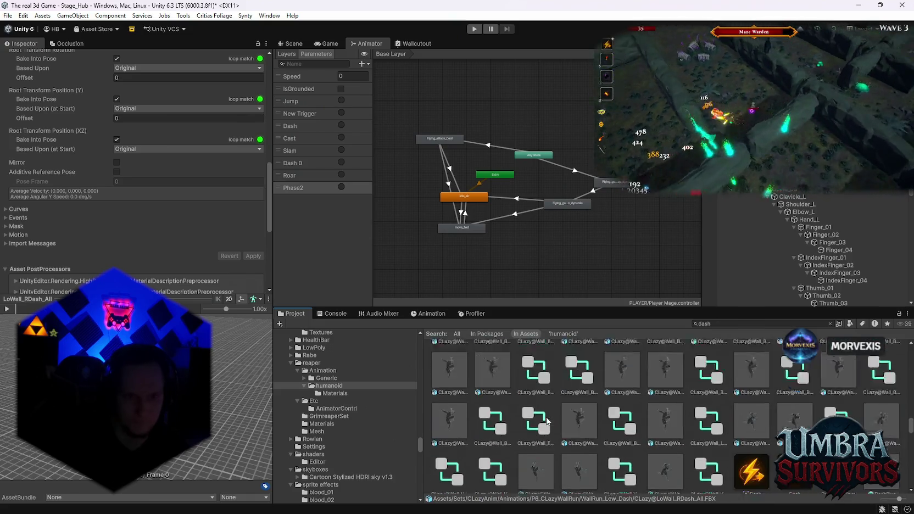
pyautogui.click(543, 414)
pyautogui.scroll(-3, 582, 429)
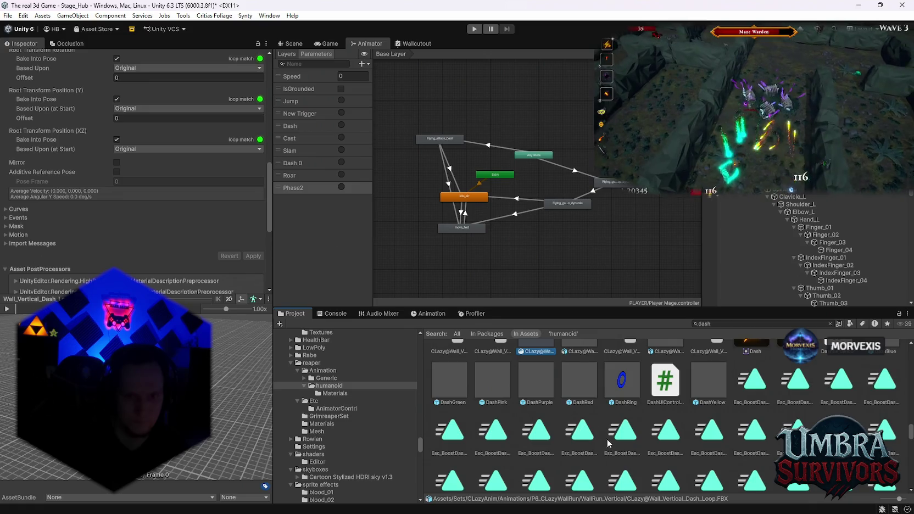
pyautogui.scroll(-4, 614, 441)
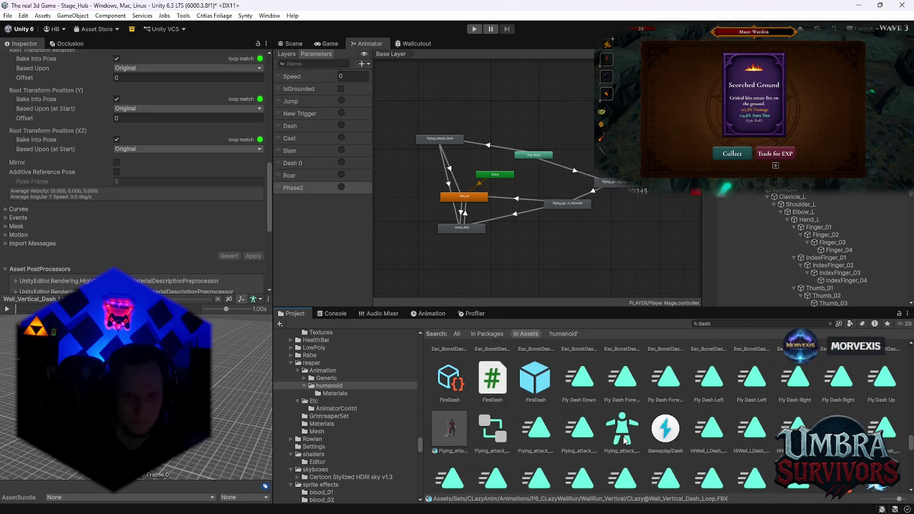
# - Inspect Flying_attack_Dash's import settings, then return to the reaper humanoid clips
pyautogui.click(449, 428)
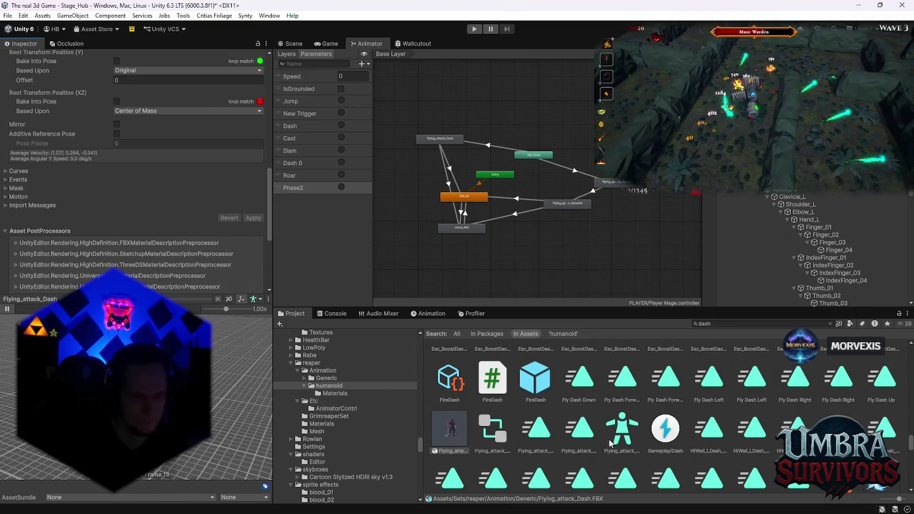
pyautogui.scroll(-3, 610, 439)
pyautogui.scroll(-5, 612, 440)
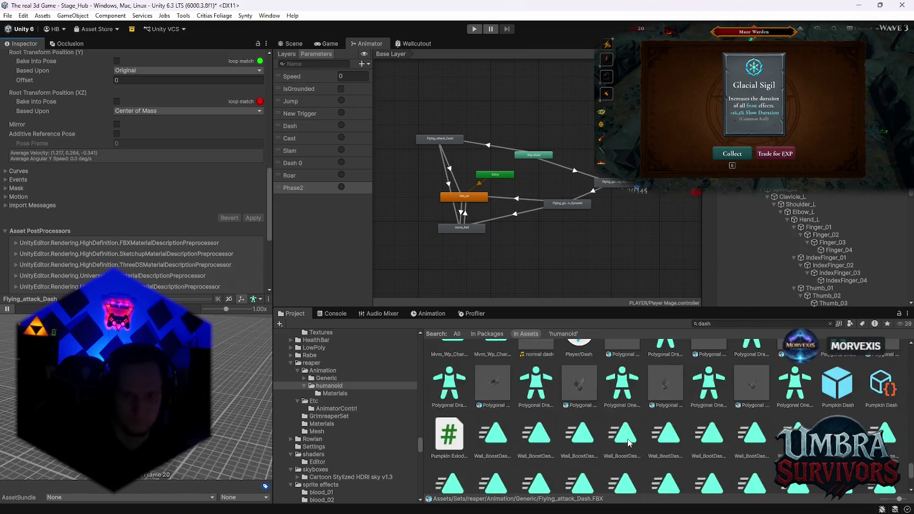
pyautogui.scroll(-5, 660, 426)
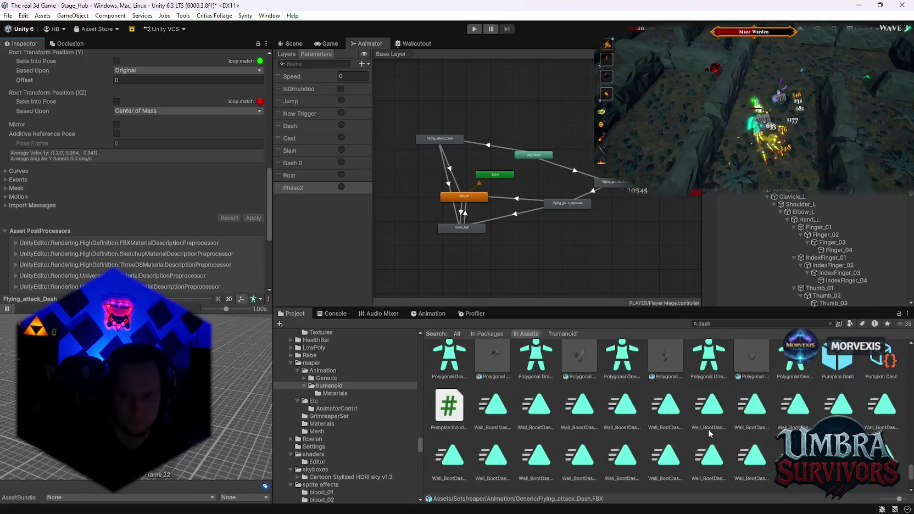
pyautogui.scroll(10, 682, 434)
pyautogui.click(329, 392)
pyautogui.click(330, 386)
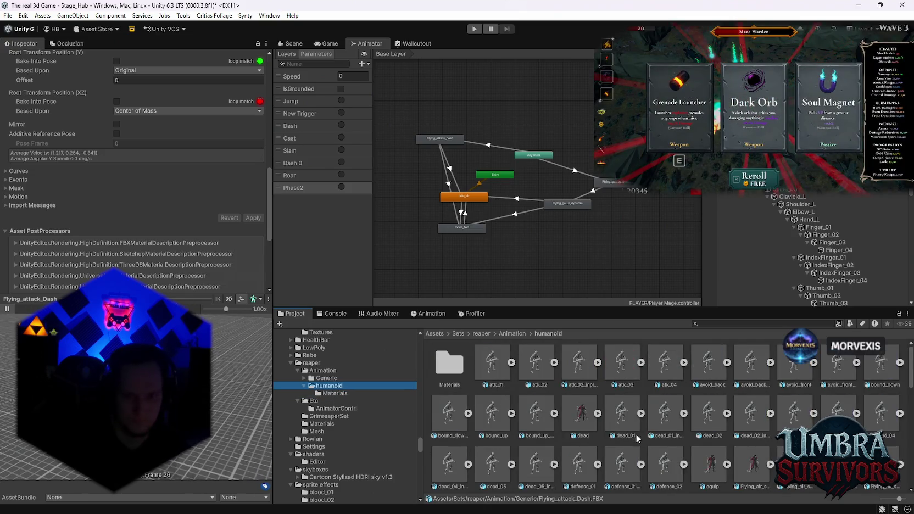
# - Inspect roll_L, Transition_GtoF (playing its preview) and Transition_FtoG
pyautogui.scroll(-3, 654, 443)
pyautogui.scroll(-6, 656, 446)
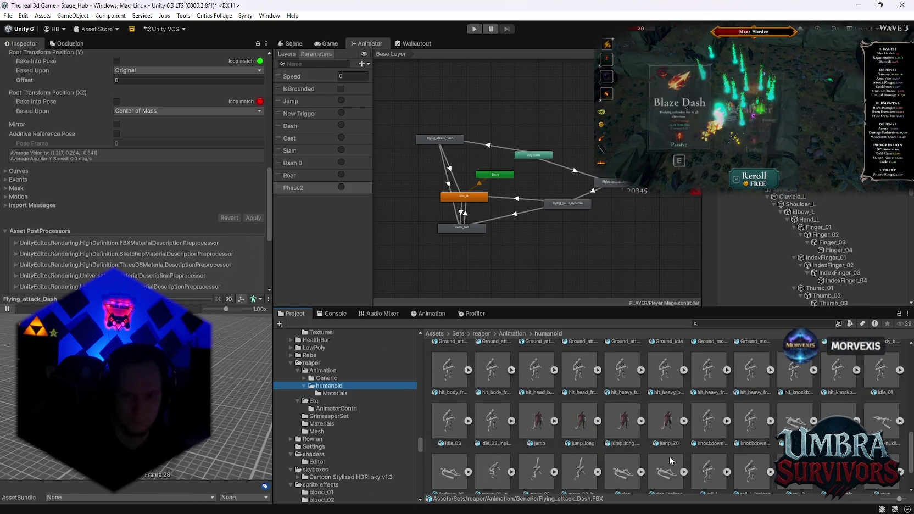
pyautogui.click(709, 418)
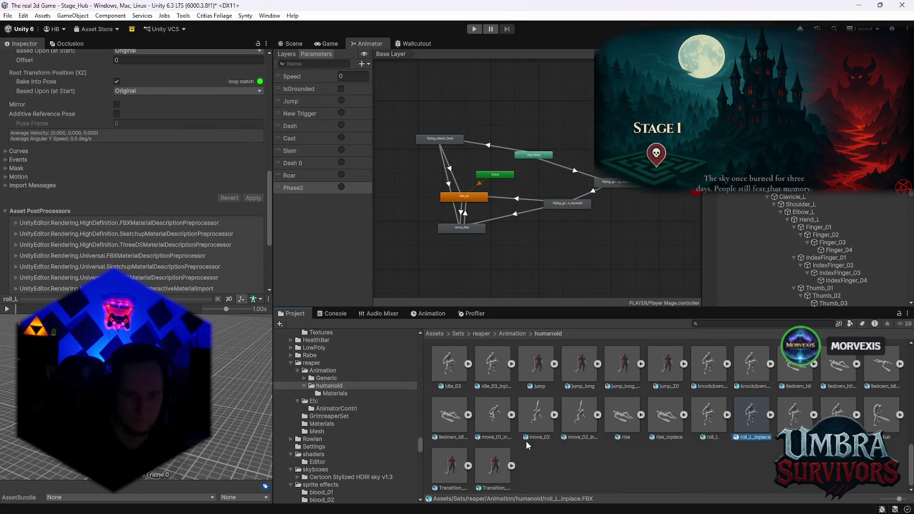
pyautogui.click(494, 466)
pyautogui.click(7, 309)
pyautogui.click(437, 467)
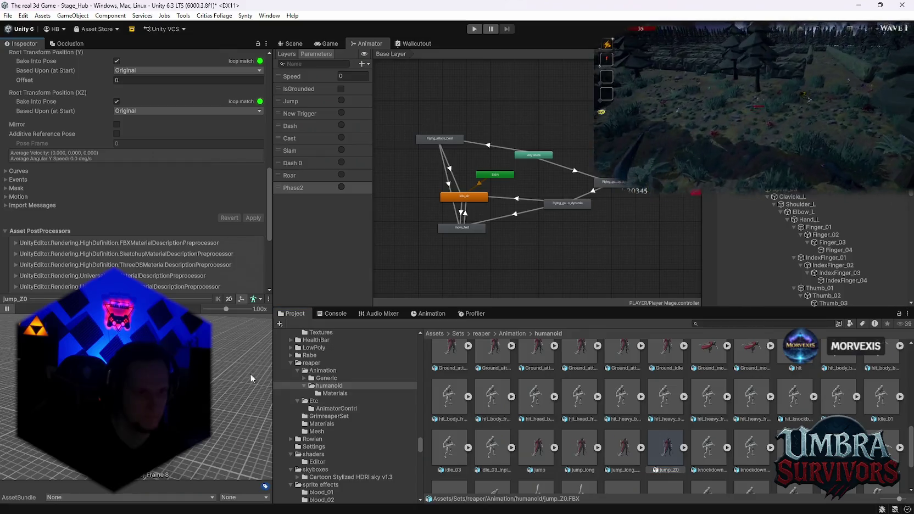
# - Show the Ground_movement_Root and Ground_movement_Inplace import settings
pyautogui.scroll(1, 659, 419)
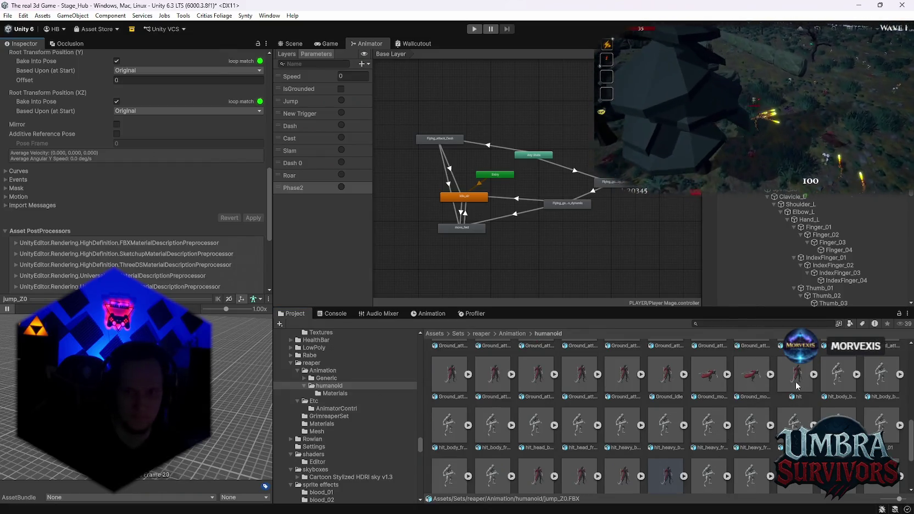
pyautogui.click(751, 378)
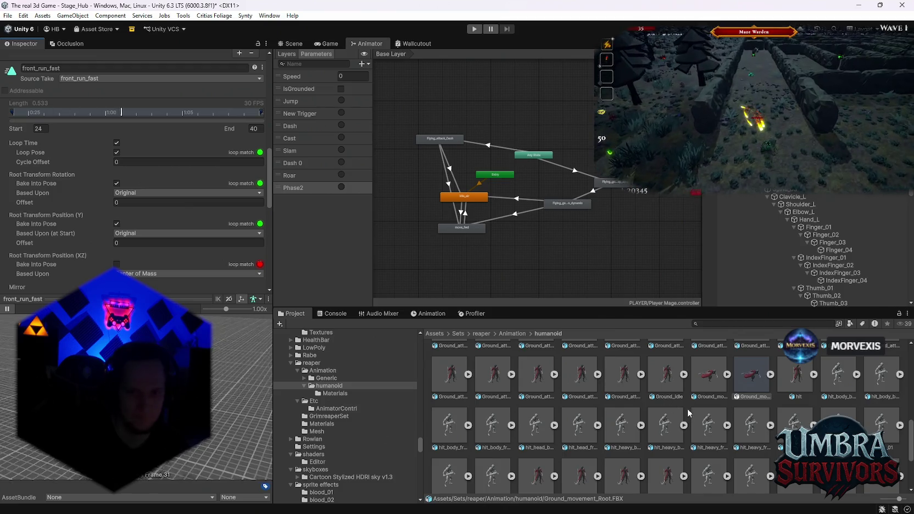
pyautogui.click(715, 382)
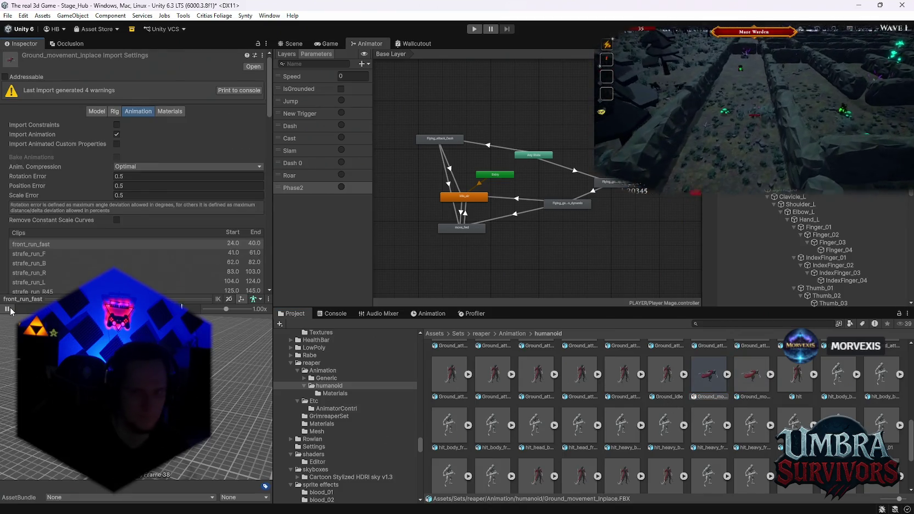
# - Preview Ground_Idle, Ground_attack13_Inplace, then step through Ground_attack08, 09, 09_Inplace and 10
pyautogui.click(666, 377)
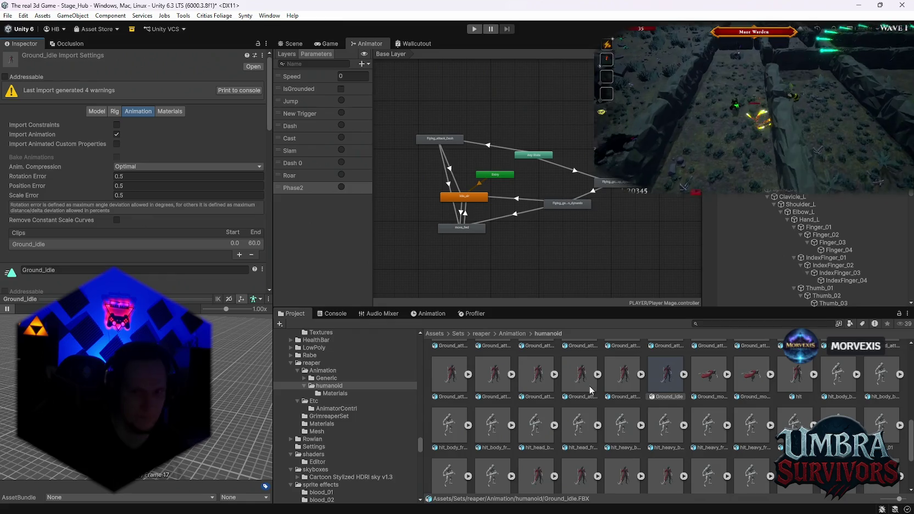
pyautogui.click(628, 382)
pyautogui.click(7, 310)
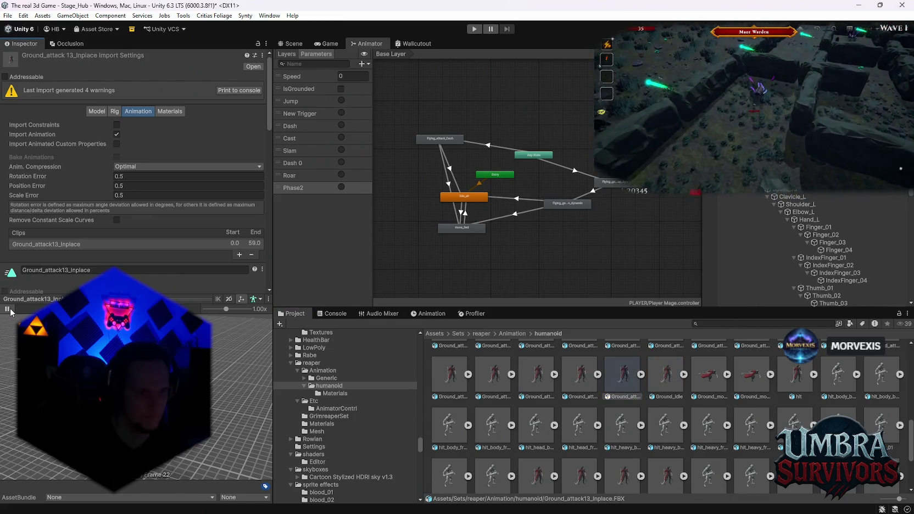
pyautogui.scroll(2, 719, 384)
pyautogui.click(719, 384)
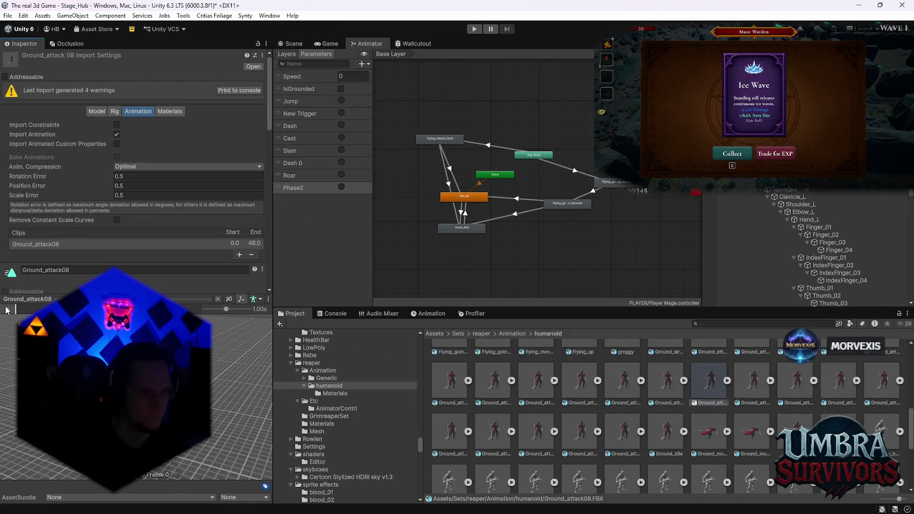
pyautogui.press('Right')
pyautogui.press('Right')
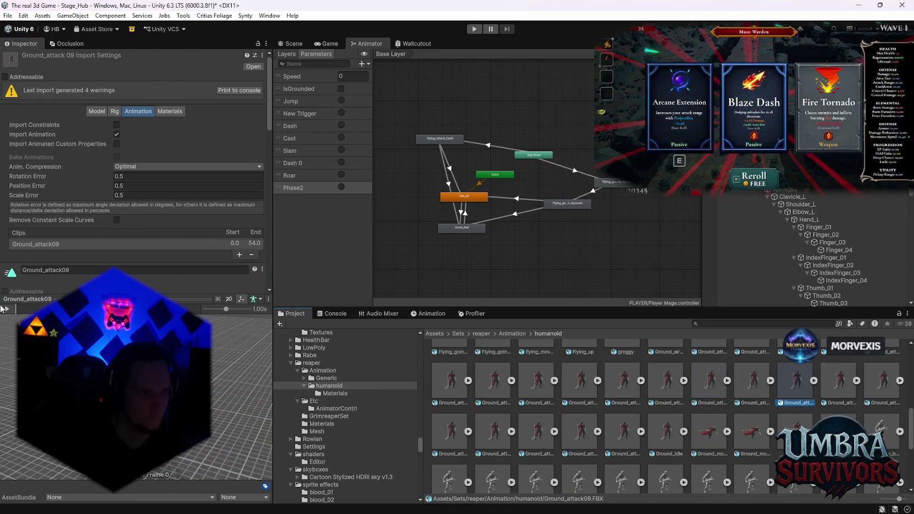
pyautogui.press('Right')
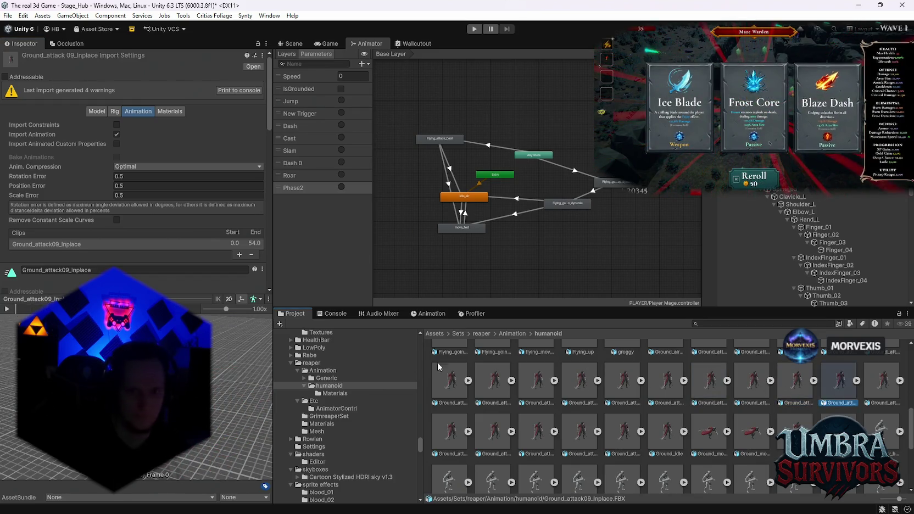
pyautogui.press('Right')
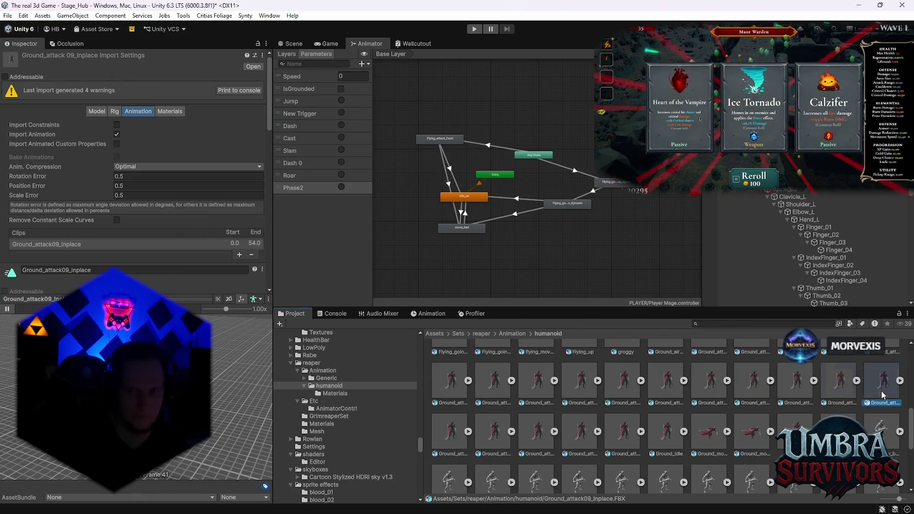
pyautogui.scroll(1, 603, 417)
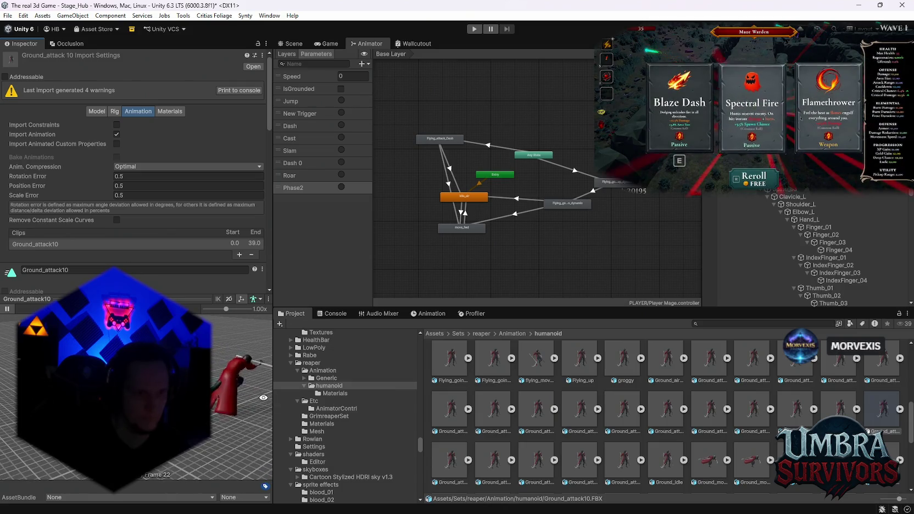
# - Preview Ground_attack05_Inplace, 04_Inplace, 05, 02_Inplace and 03_Inplace, ending on Flying_going_down
pyautogui.click(554, 429)
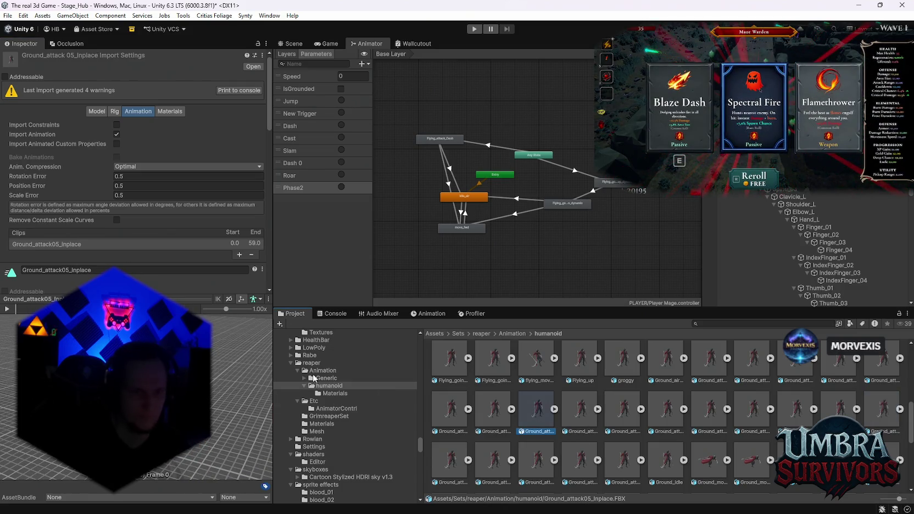
pyautogui.click(9, 310)
pyautogui.click(454, 411)
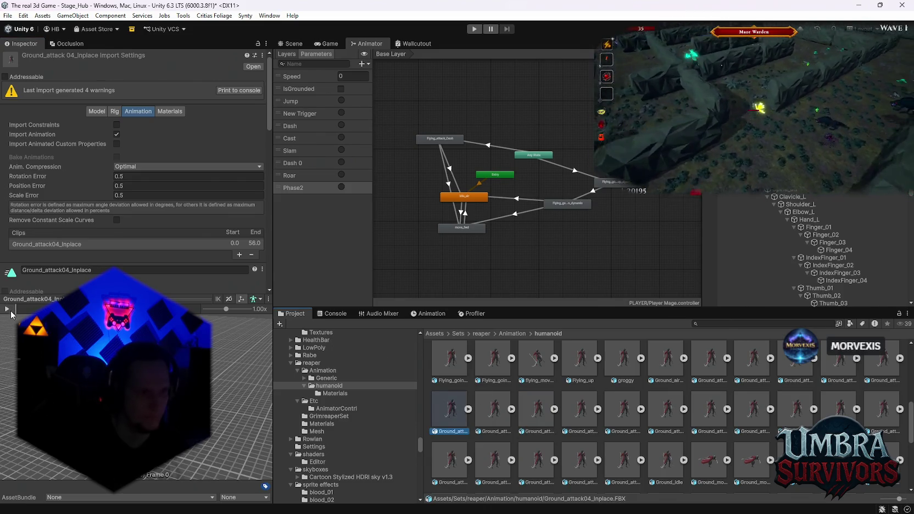
pyautogui.click(493, 412)
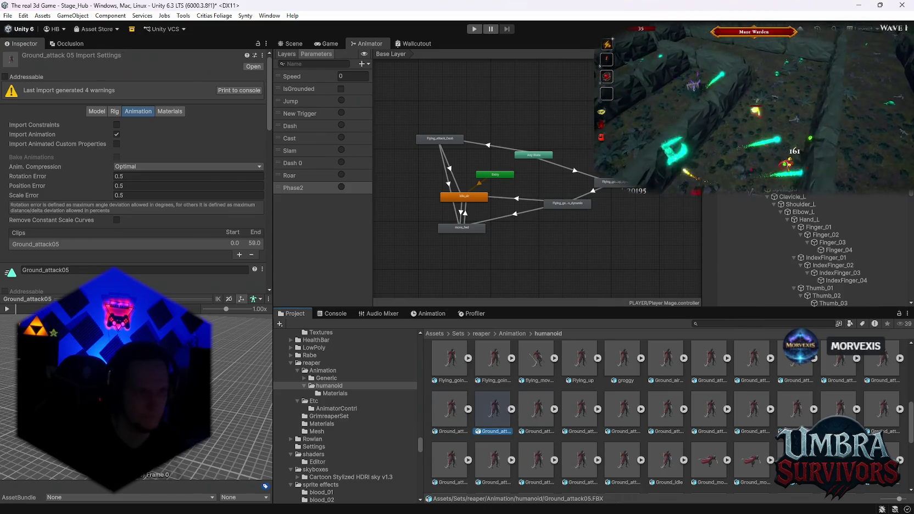
pyautogui.click(777, 373)
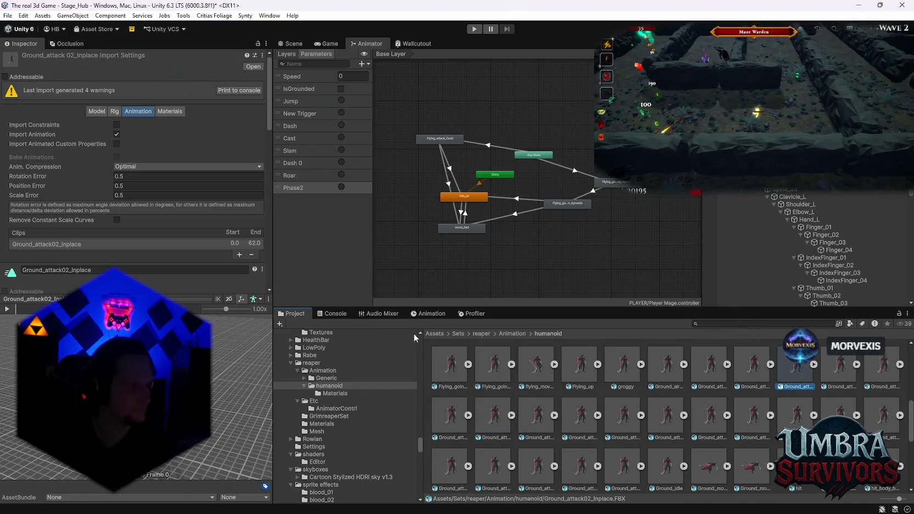
pyautogui.click(7, 309)
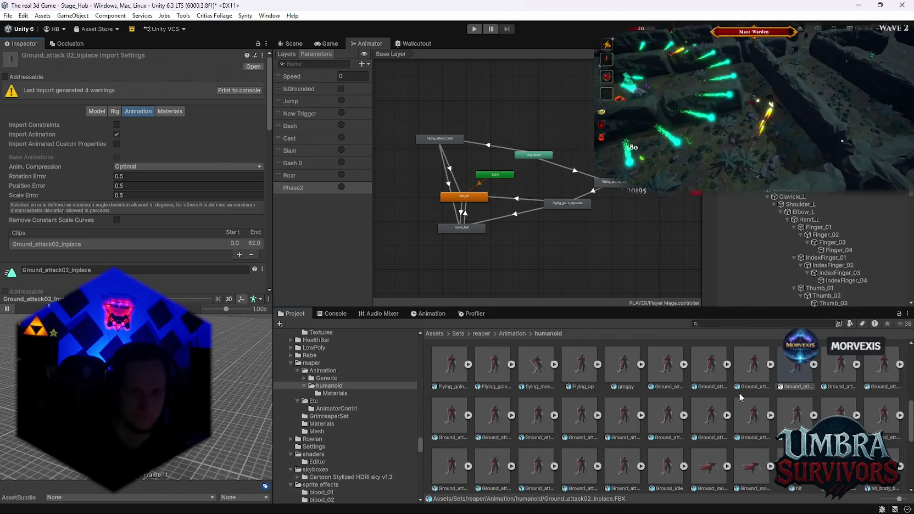
pyautogui.click(884, 378)
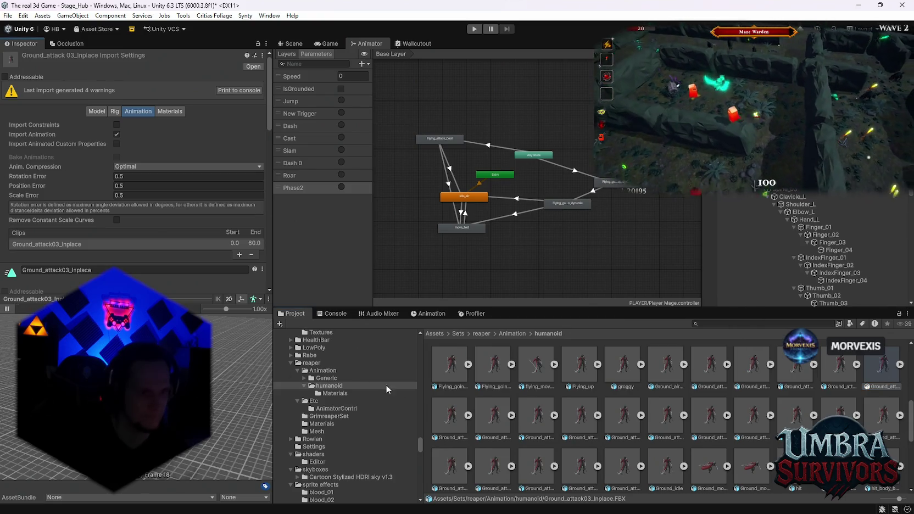
pyautogui.scroll(2, 797, 400)
pyautogui.click(798, 378)
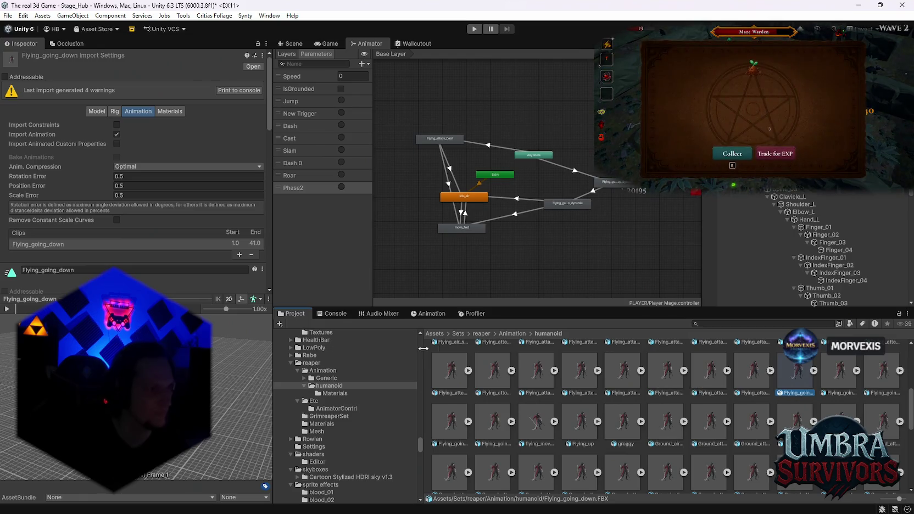
# - Play the Flying_going_down and Flying_attack08 previews, then select Flying_attack01_Inplace
pyautogui.click(6, 309)
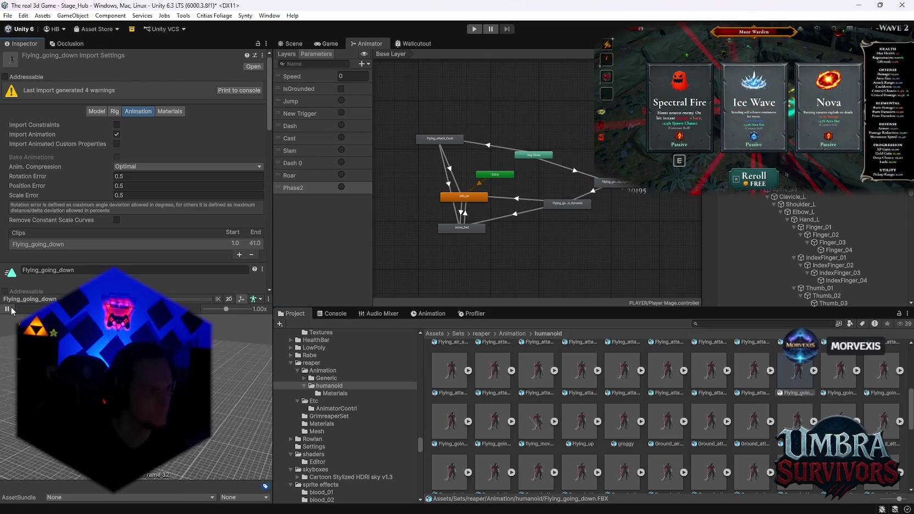
pyautogui.press('Up')
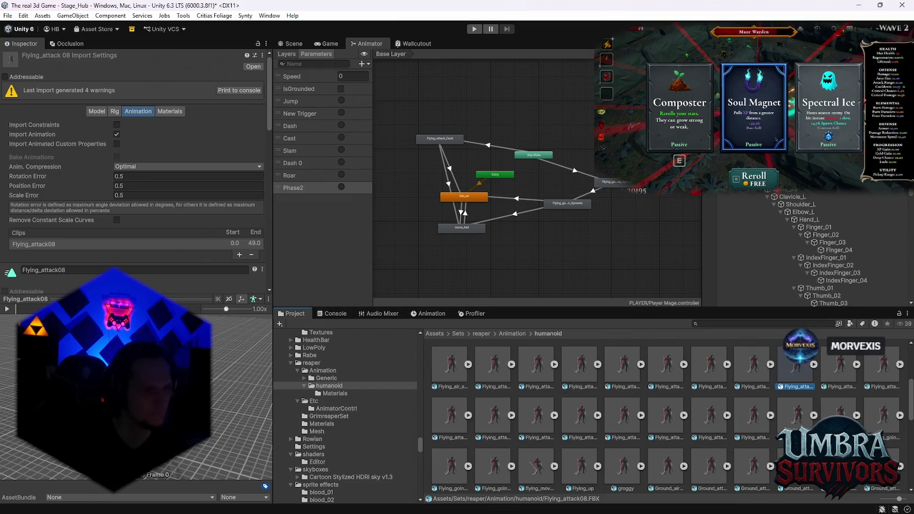
pyautogui.click(6, 309)
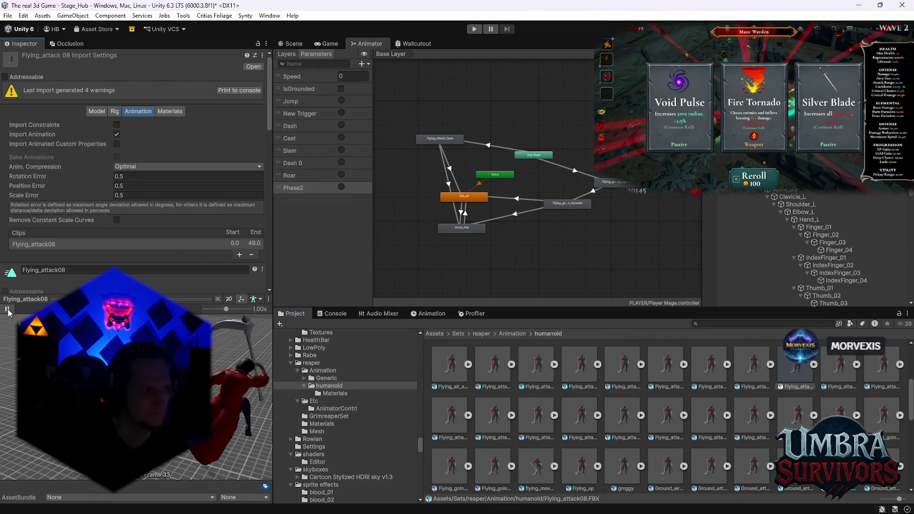
pyautogui.scroll(1, 781, 366)
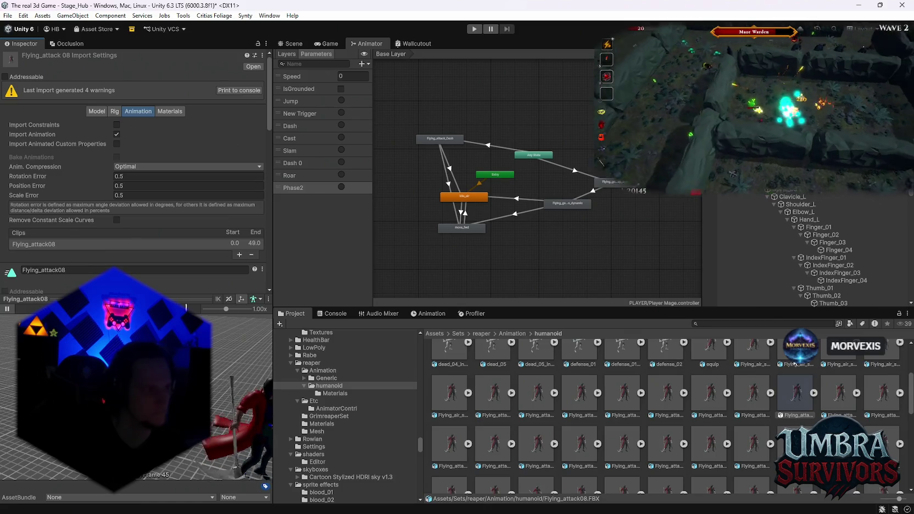
pyautogui.click(795, 364)
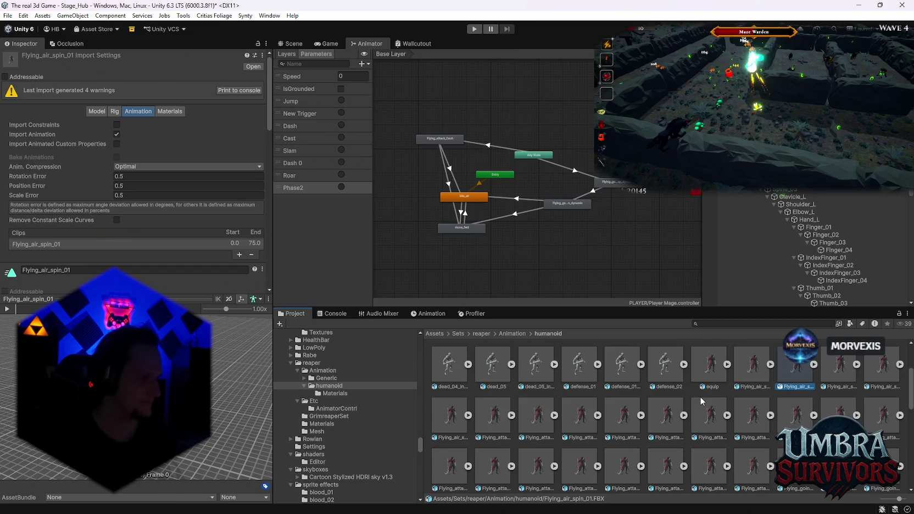
pyautogui.click(480, 427)
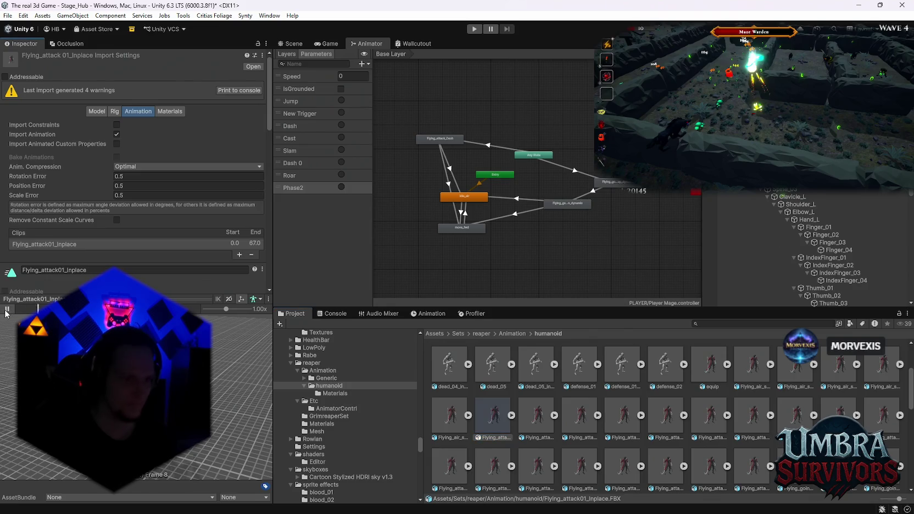
# - Play the dead and Flying_air_spin clip previews
pyautogui.scroll(3, 512, 426)
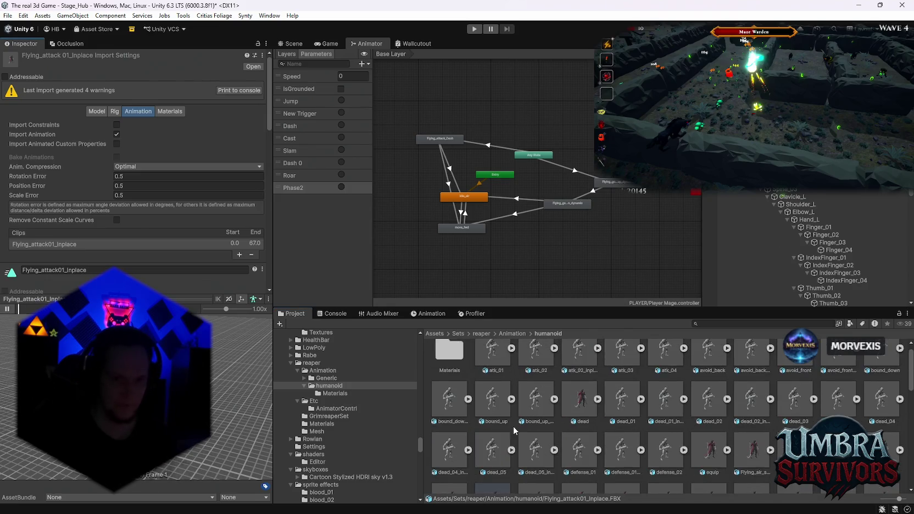
pyautogui.click(580, 415)
pyautogui.click(7, 309)
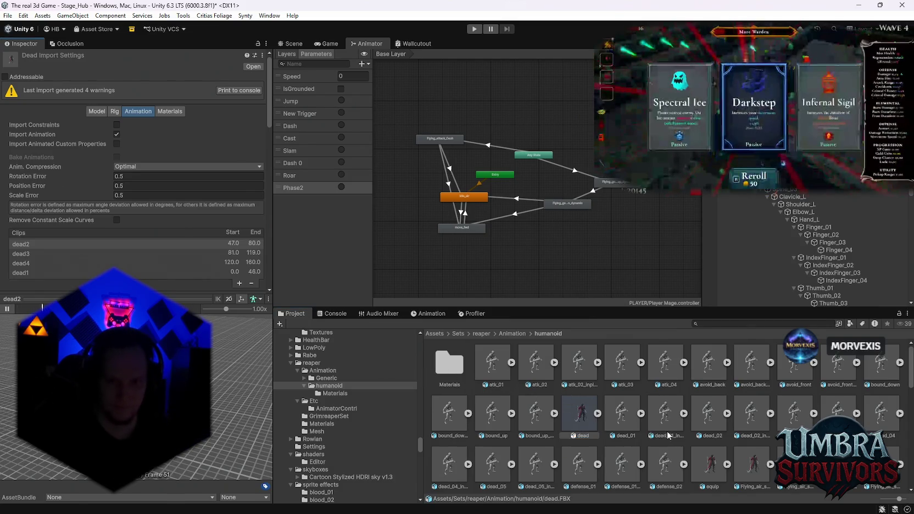
pyautogui.scroll(-1, 690, 432)
pyautogui.click(752, 413)
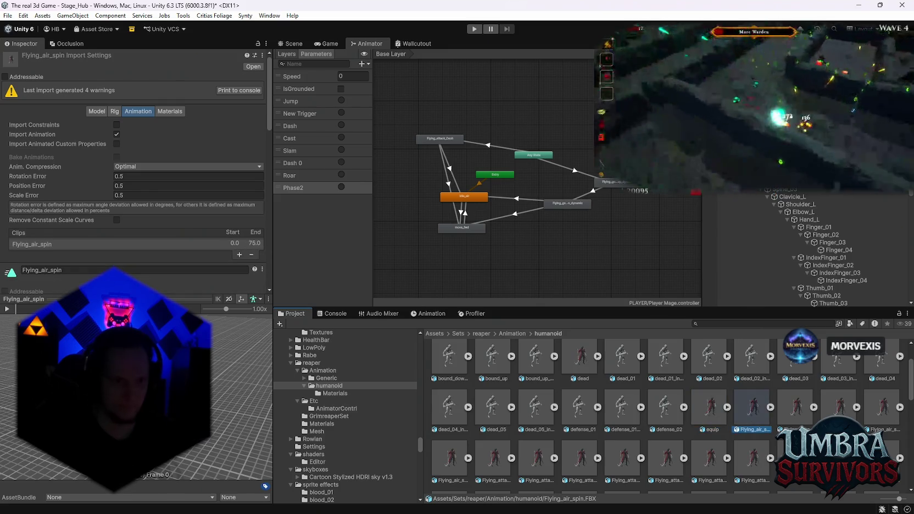
pyautogui.click(7, 309)
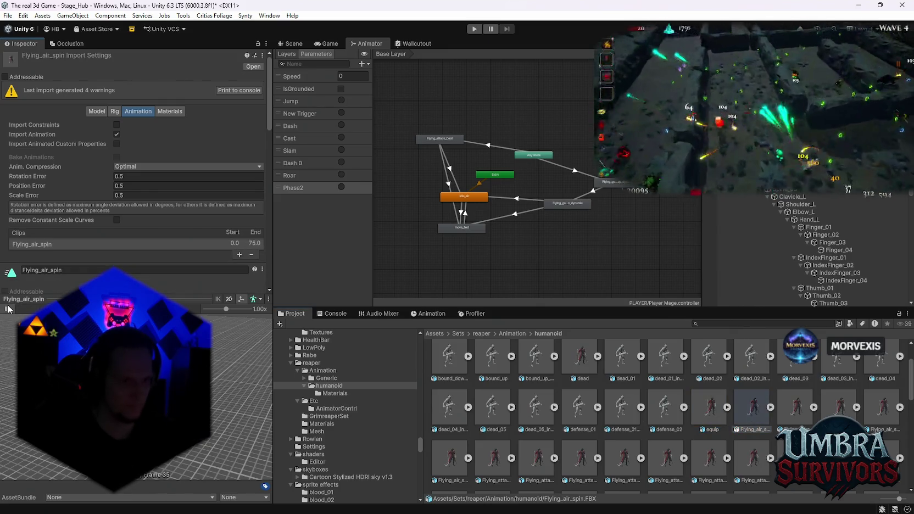
# - Step through and preview Flying_air_spin_01, 01_Z0, 02 and 02_Z0
pyautogui.press('Right')
pyautogui.click(7, 309)
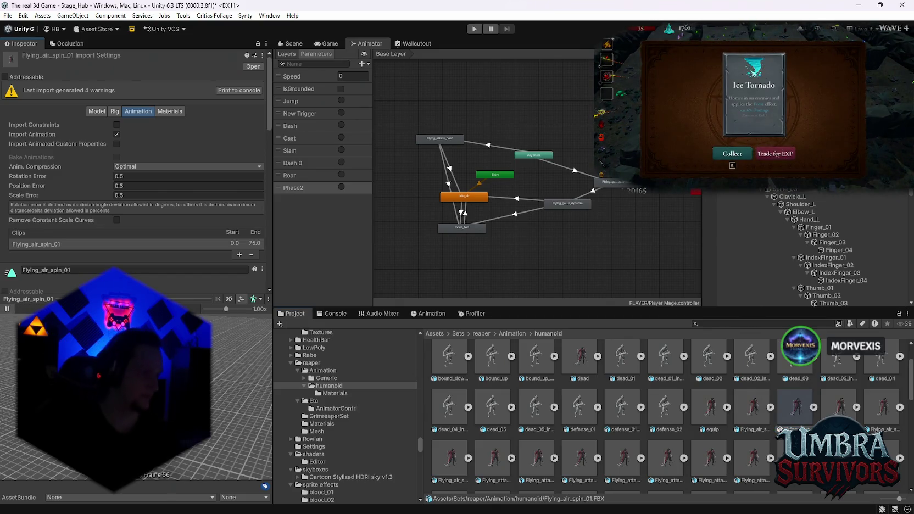
pyautogui.click(777, 155)
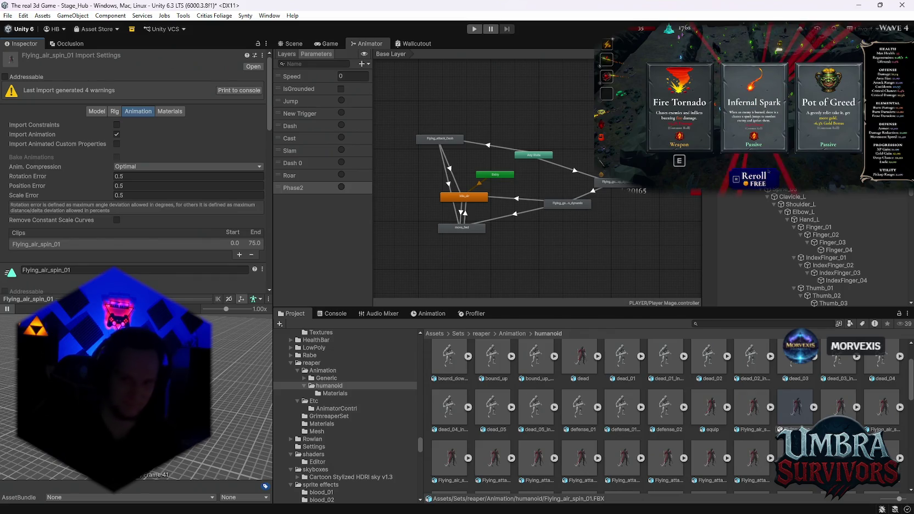
pyautogui.press('Right')
pyautogui.click(9, 310)
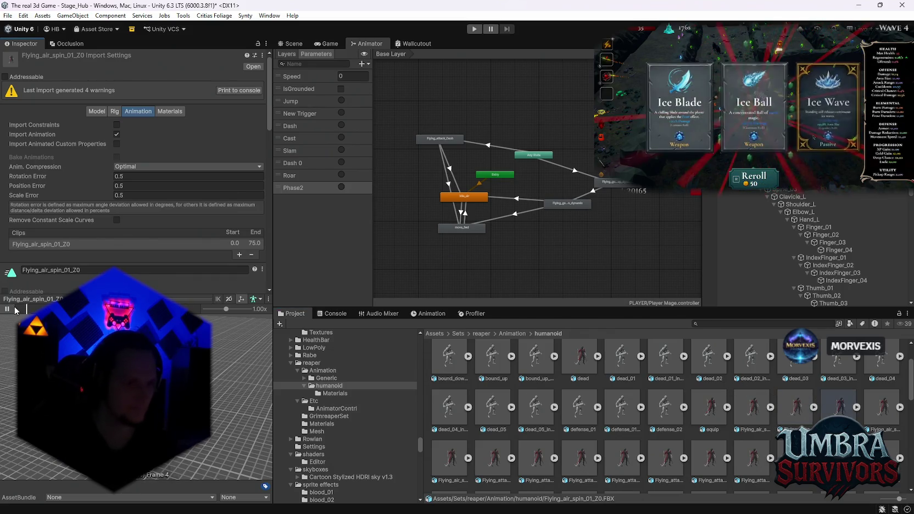
pyautogui.press('Right')
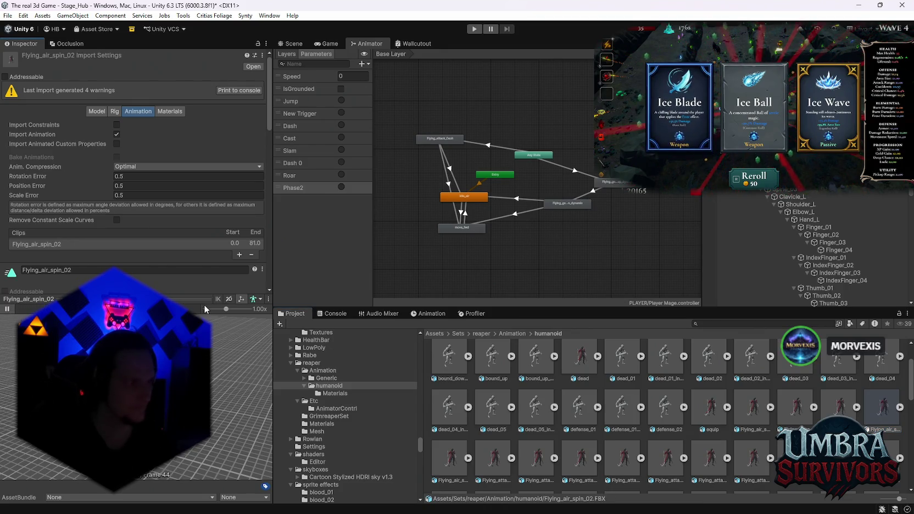
pyautogui.press('Right')
pyautogui.click(7, 309)
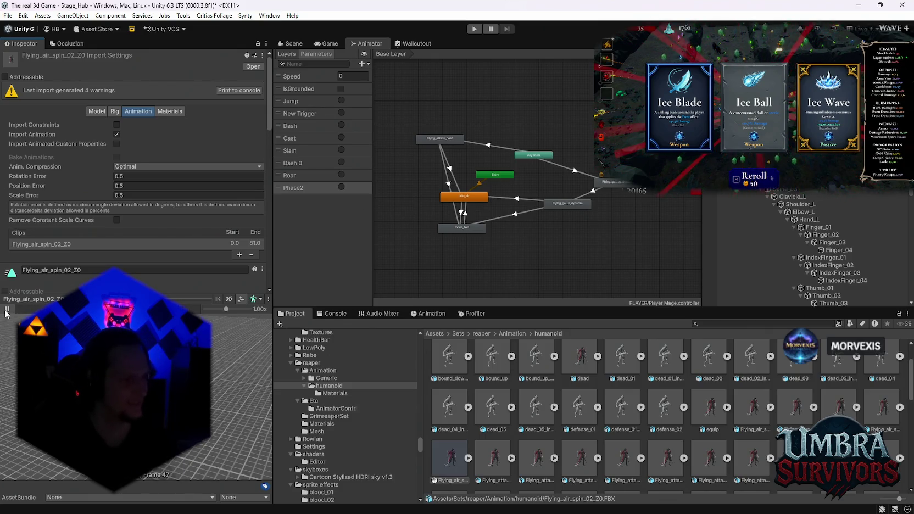
# - Preview Flying_attack02_Inplace, Flying_attack05 and Flying_attack08, then step to Flying_attack09
pyautogui.press('r')
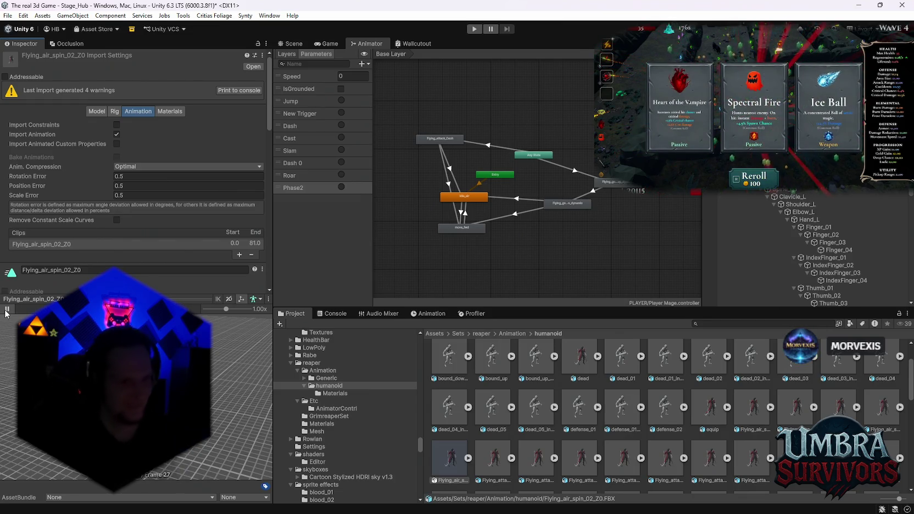
pyautogui.click(533, 457)
pyautogui.click(8, 309)
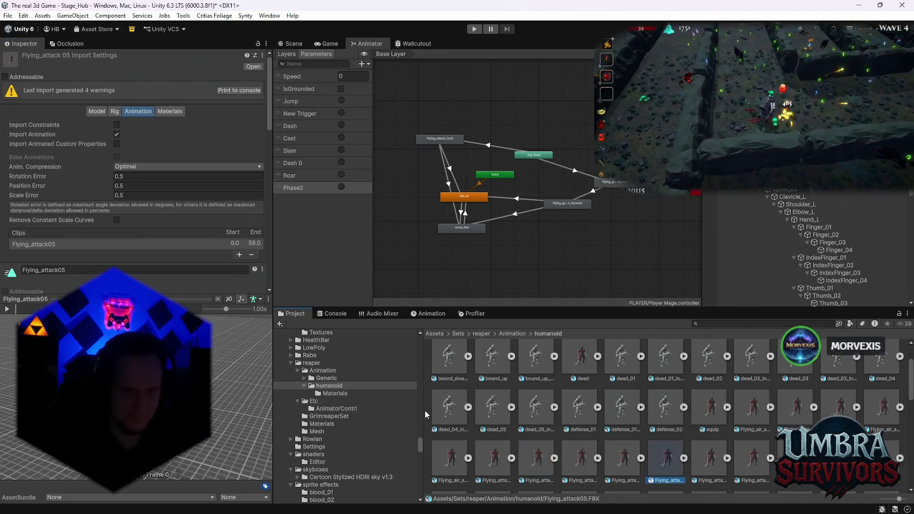
pyautogui.click(666, 460)
pyautogui.scroll(-1, 692, 405)
pyautogui.scroll(-1, 691, 406)
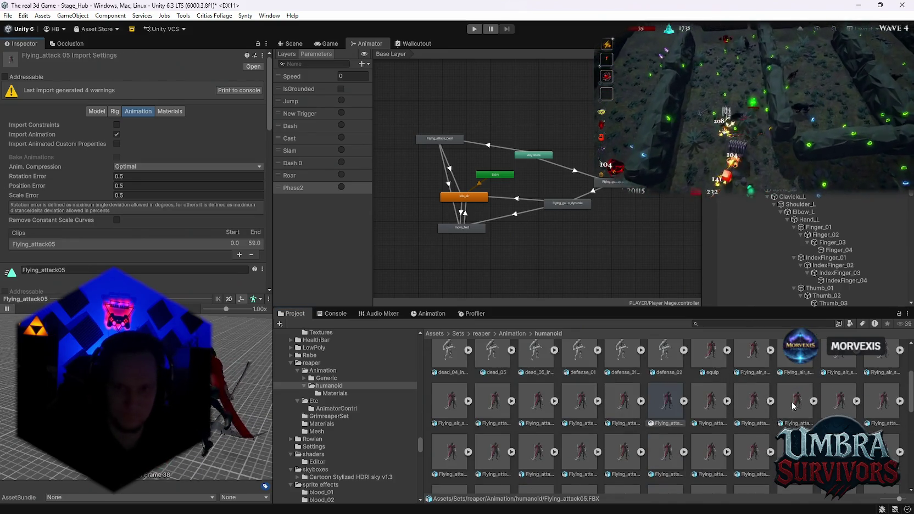
pyautogui.click(795, 401)
pyautogui.press('Right')
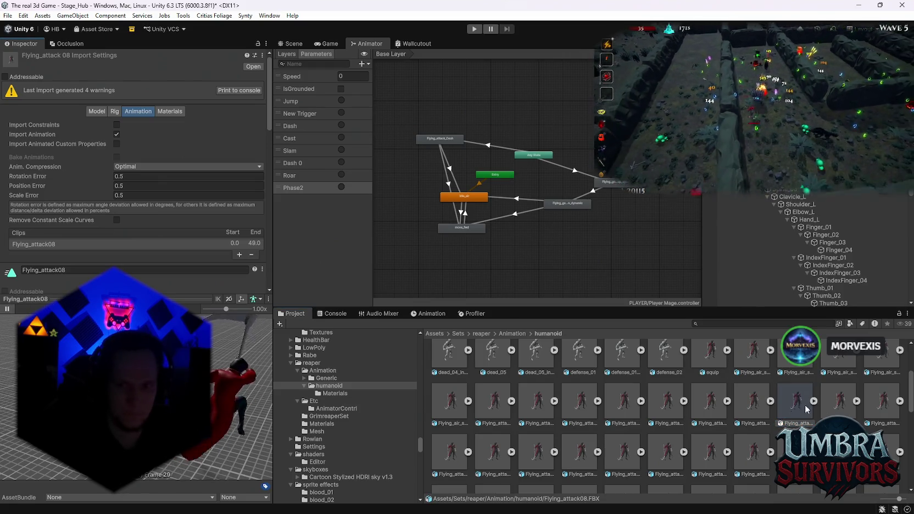
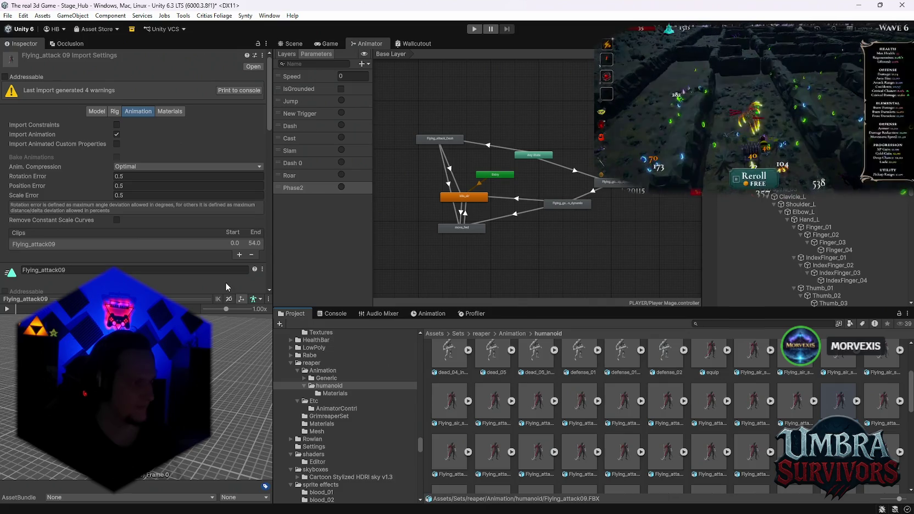
# - Preview the Flying_attack08, equip, Flying_air_spin_01, Flying_up, groggy and Ground_attack01 clips
pyautogui.click(791, 410)
pyautogui.click(7, 309)
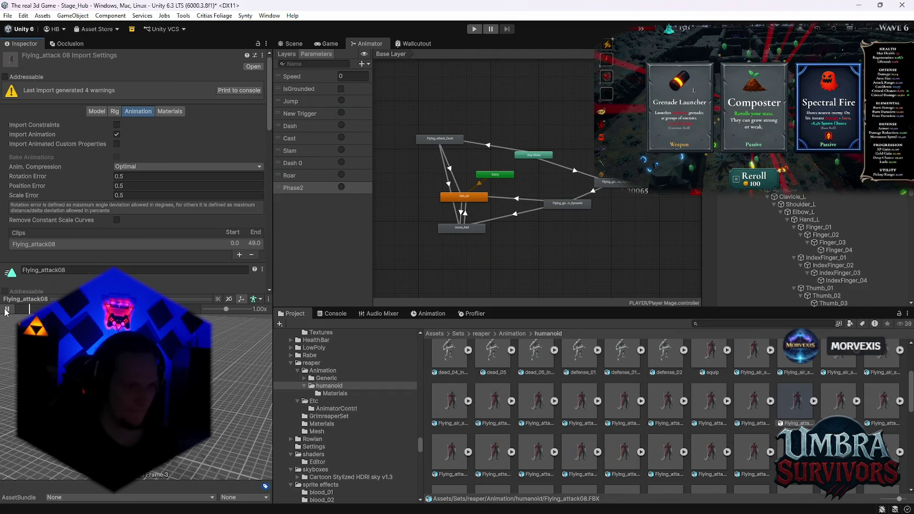
pyautogui.scroll(2, 618, 437)
pyautogui.click(709, 407)
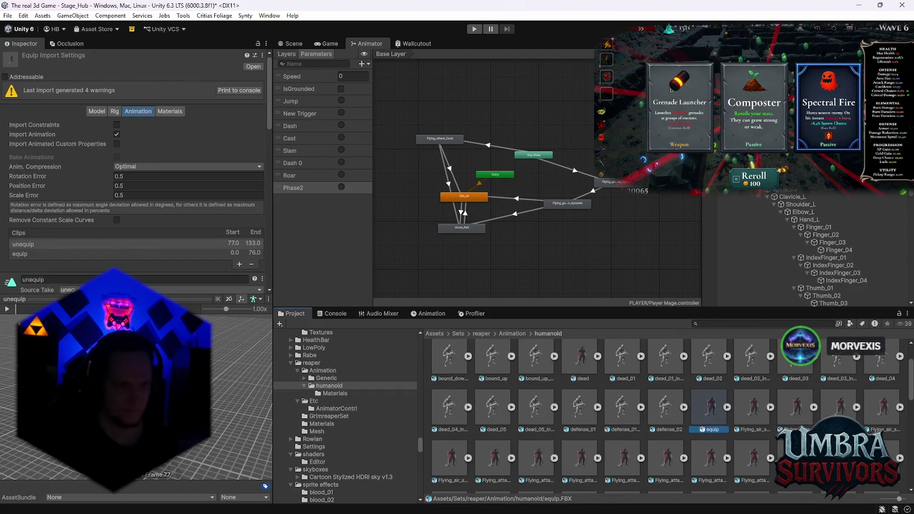
pyautogui.click(796, 407)
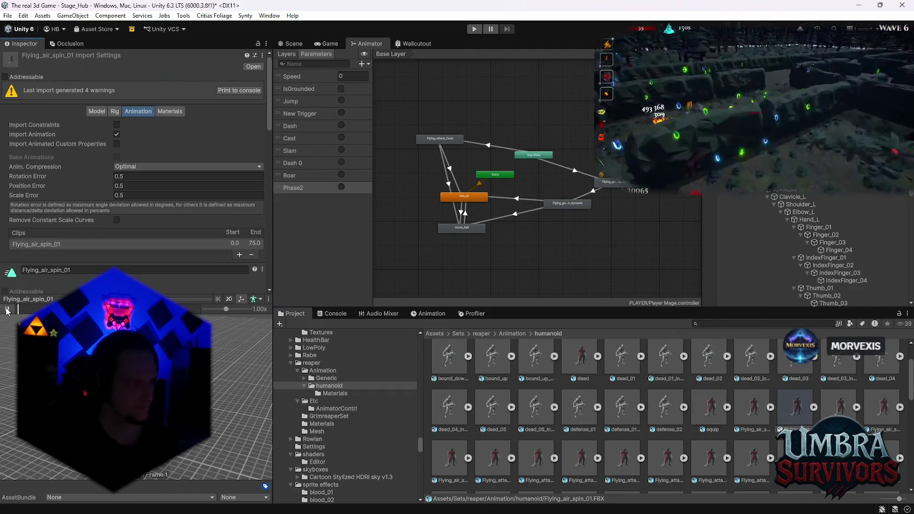
pyautogui.scroll(-3, 352, 417)
pyautogui.scroll(-2, 605, 412)
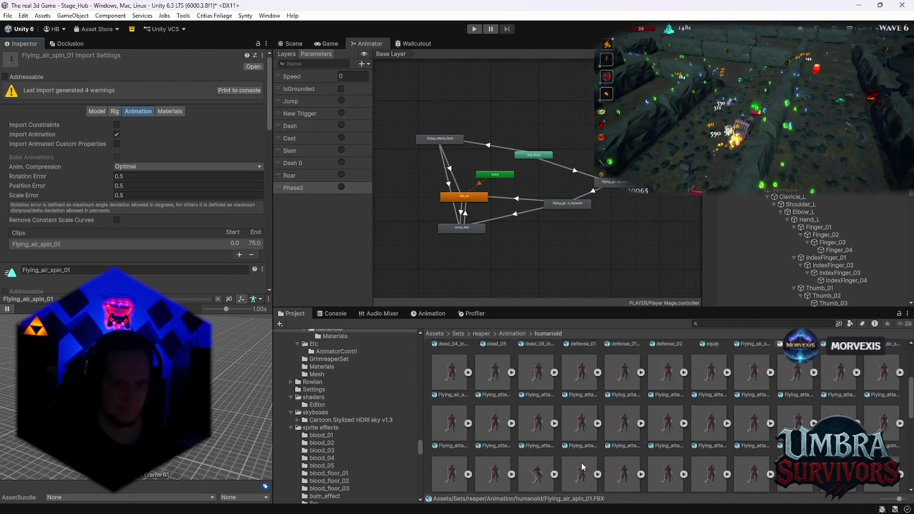
pyautogui.click(580, 463)
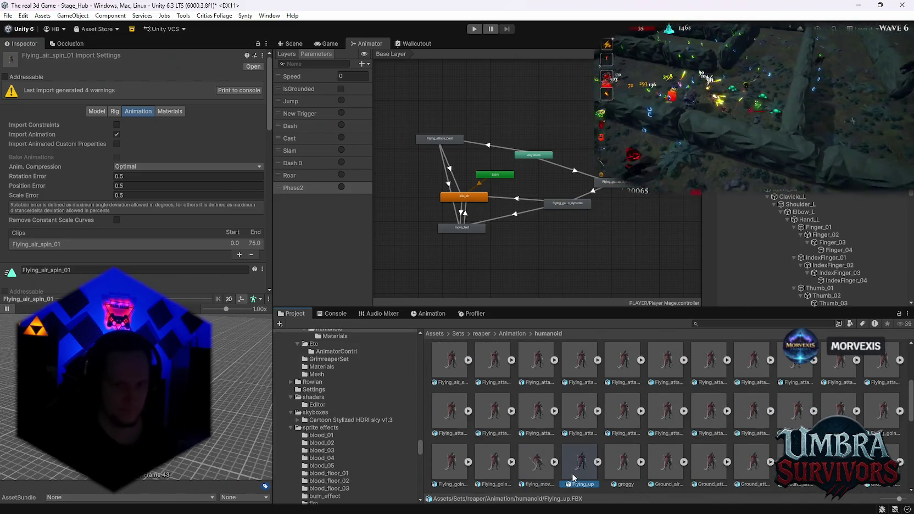
pyautogui.click(624, 465)
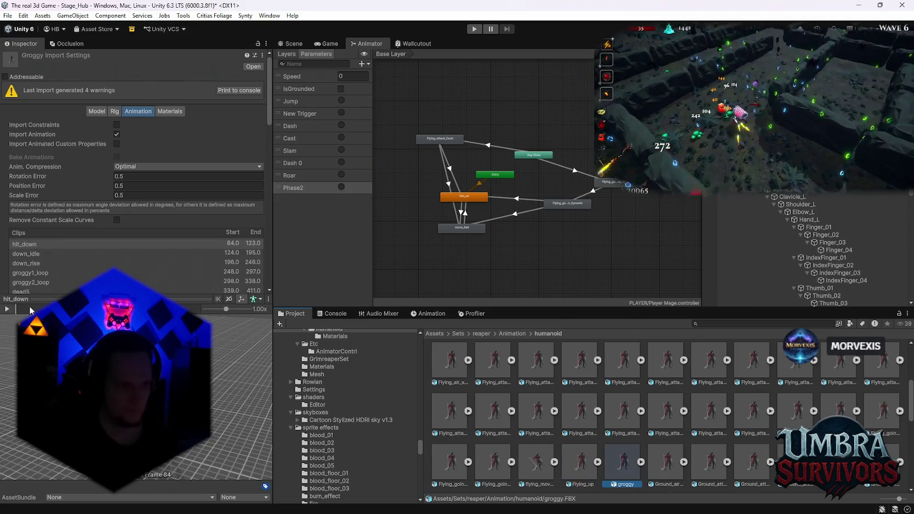
pyautogui.click(700, 486)
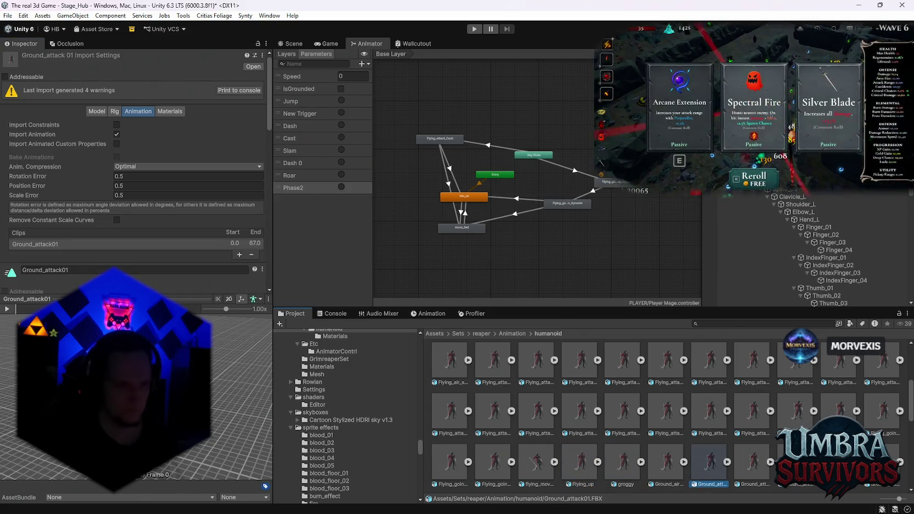
# - Preview the Ground_air_spin_Z0, Ground_attack13 and Ground_attack12 clips and their Inplace variants
pyautogui.press('Left')
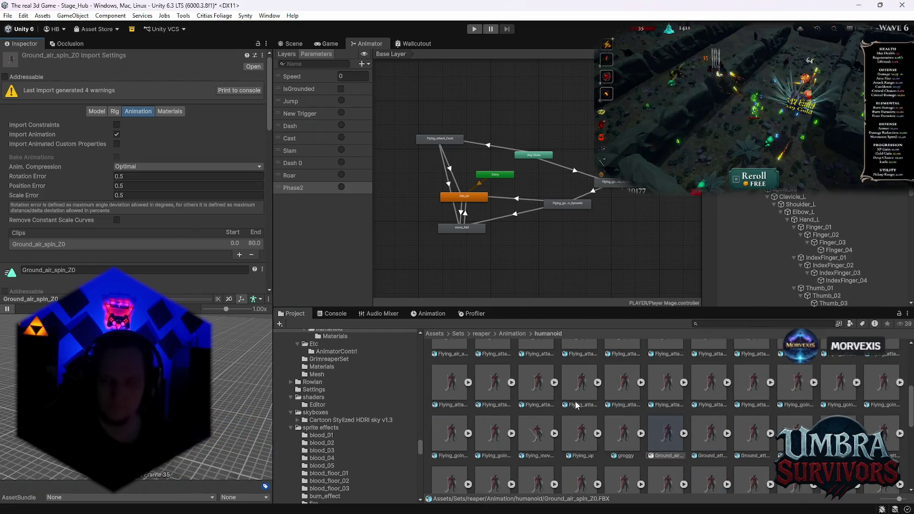
pyautogui.scroll(-5, 660, 423)
pyautogui.click(624, 403)
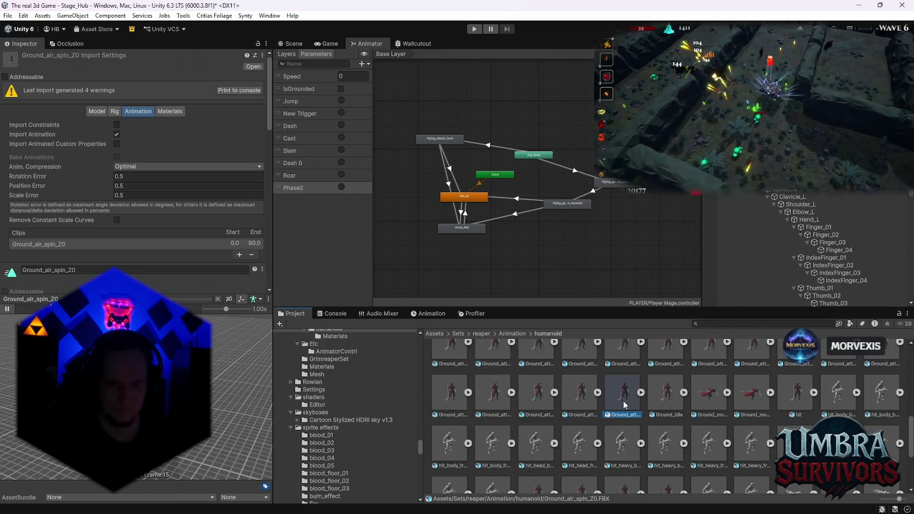
pyautogui.click(11, 309)
pyautogui.click(577, 405)
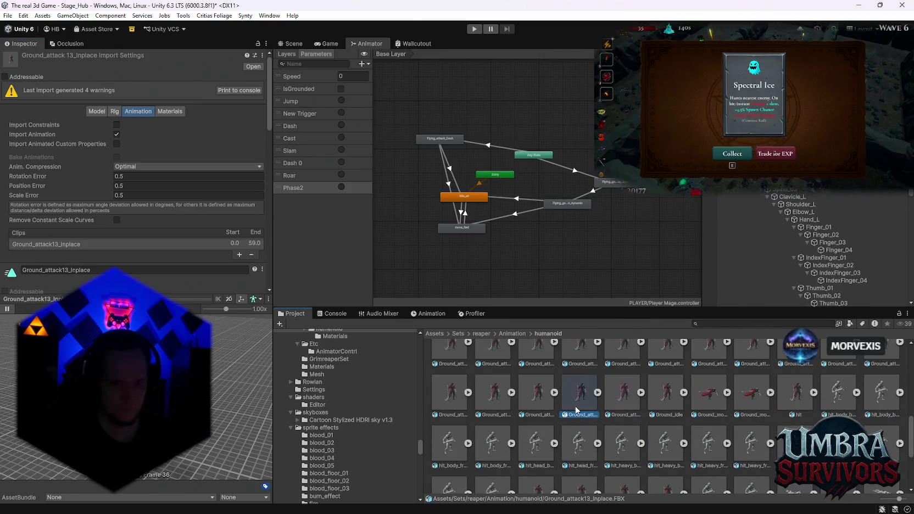
pyautogui.click(541, 407)
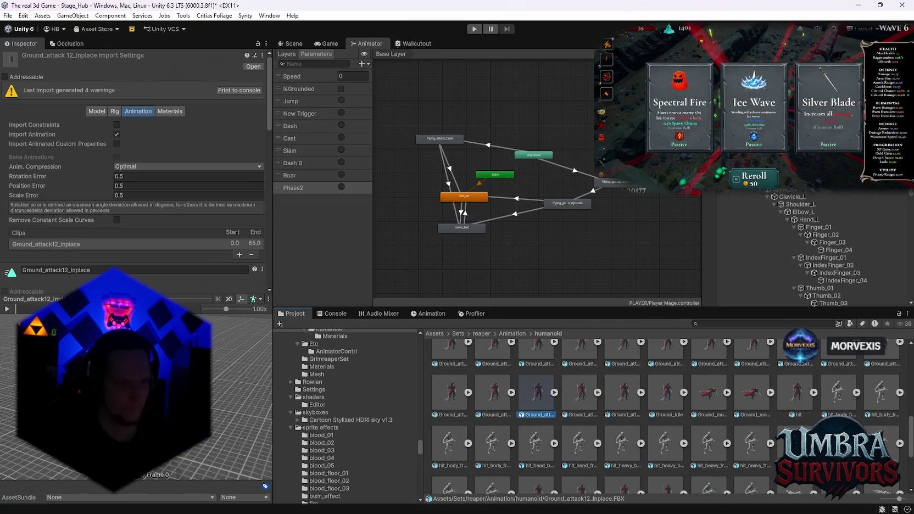
pyautogui.click(499, 416)
# - Preview Ground_attack10_Inplace and pick it up for the WS BOSS folder
pyautogui.press('Left')
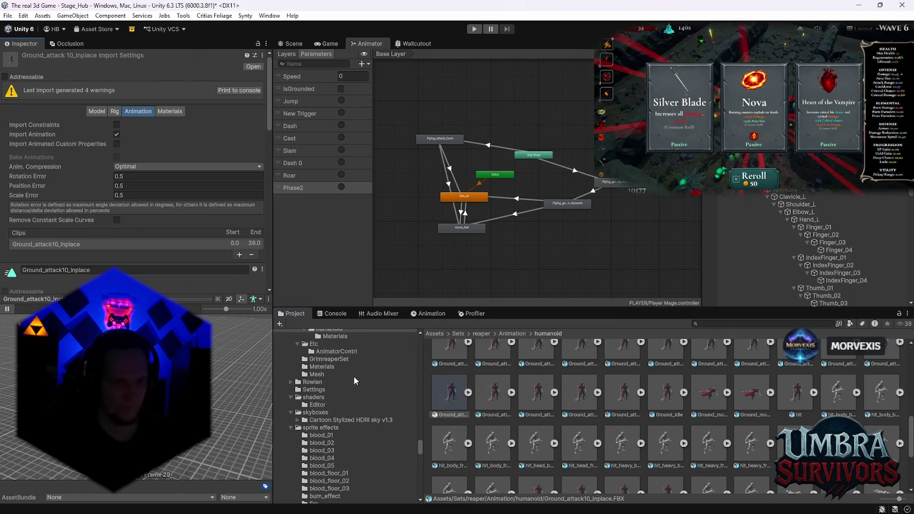
pyautogui.click(446, 395)
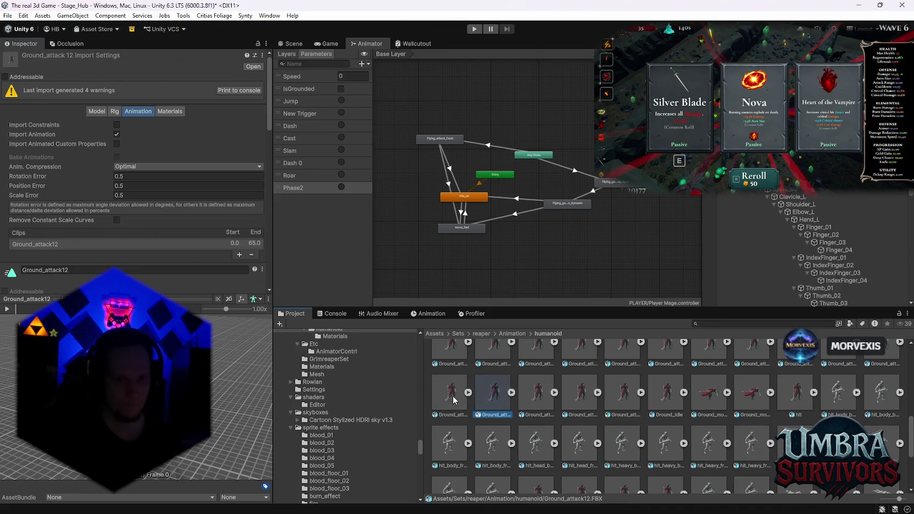
pyautogui.scroll(10, 366, 423)
pyautogui.moveTo(421, 437); pyautogui.dragTo(420, 389)
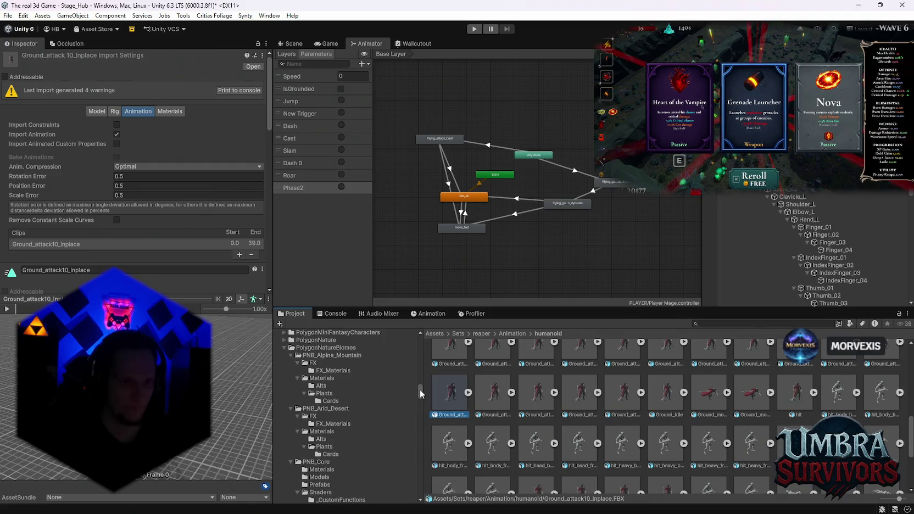
pyautogui.click(7, 310)
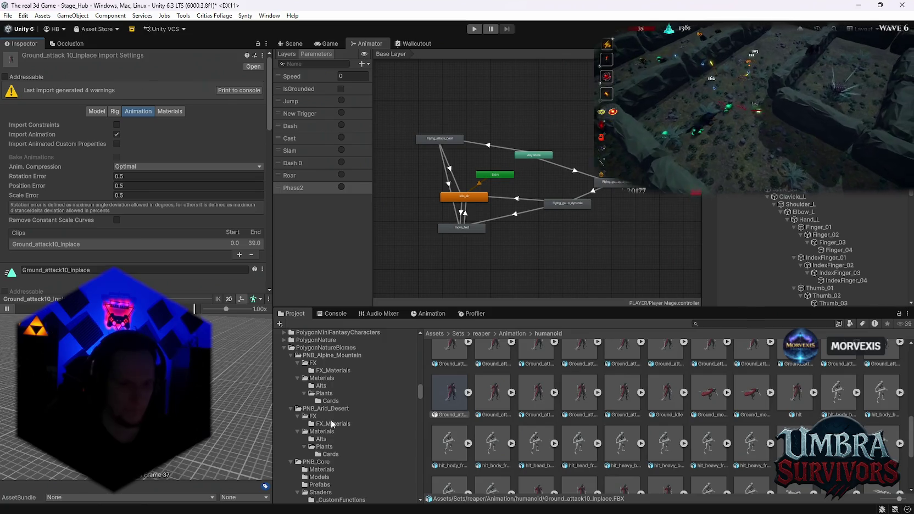
pyautogui.scroll(15, 357, 434)
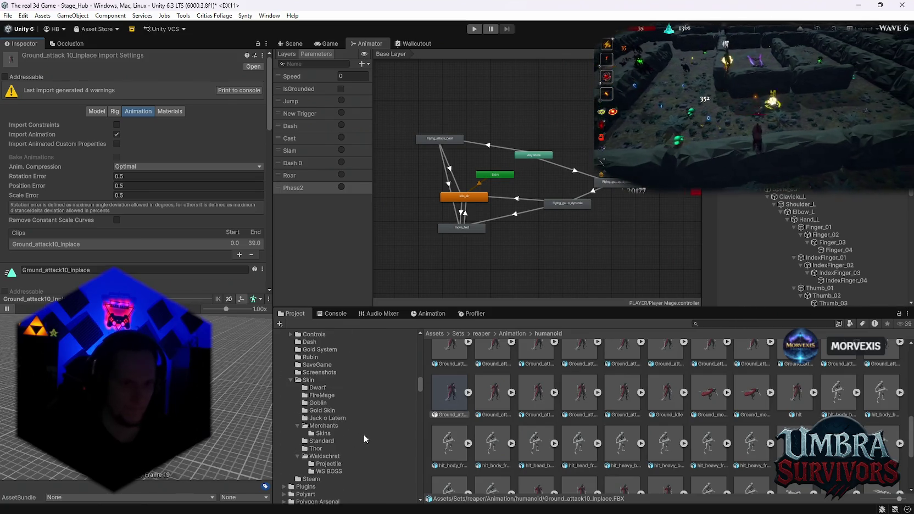
pyautogui.click(450, 393)
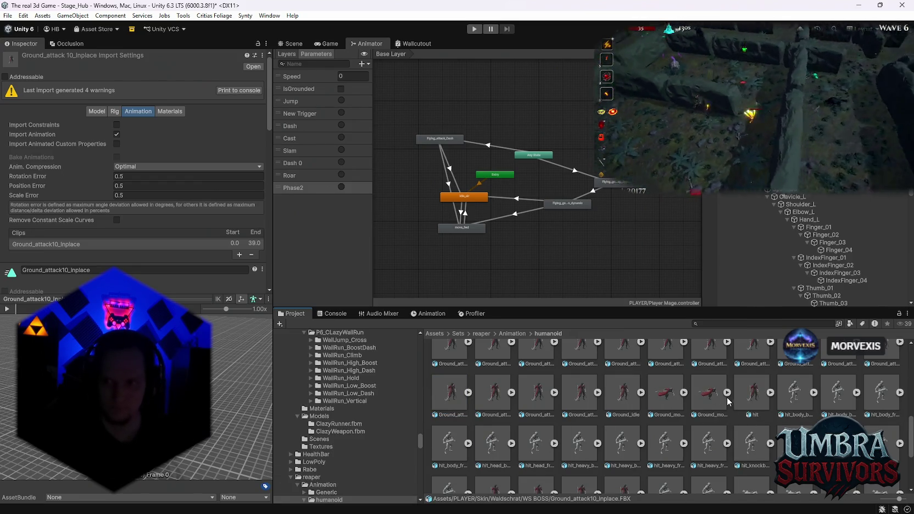
# - Preview Ground_attack09 and select its Ground_attack09_Inplace variant
pyautogui.scroll(1, 712, 401)
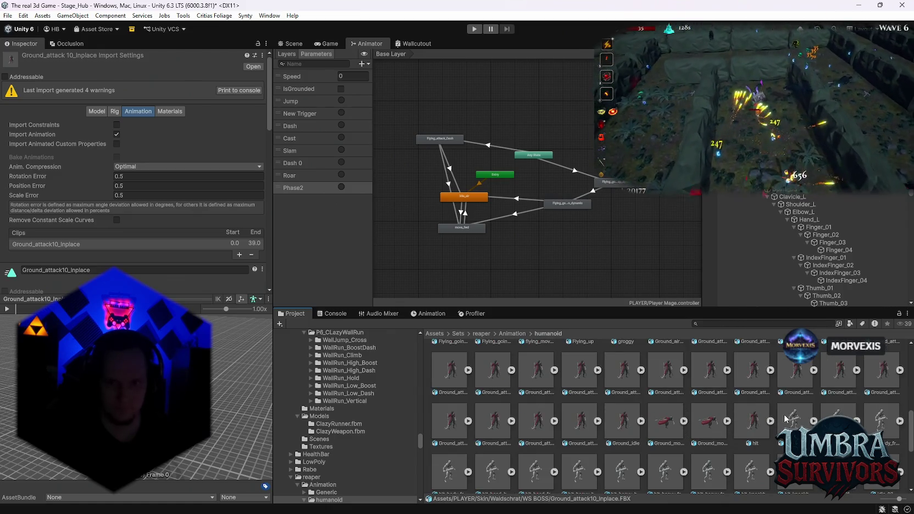
pyautogui.click(796, 371)
pyautogui.click(7, 308)
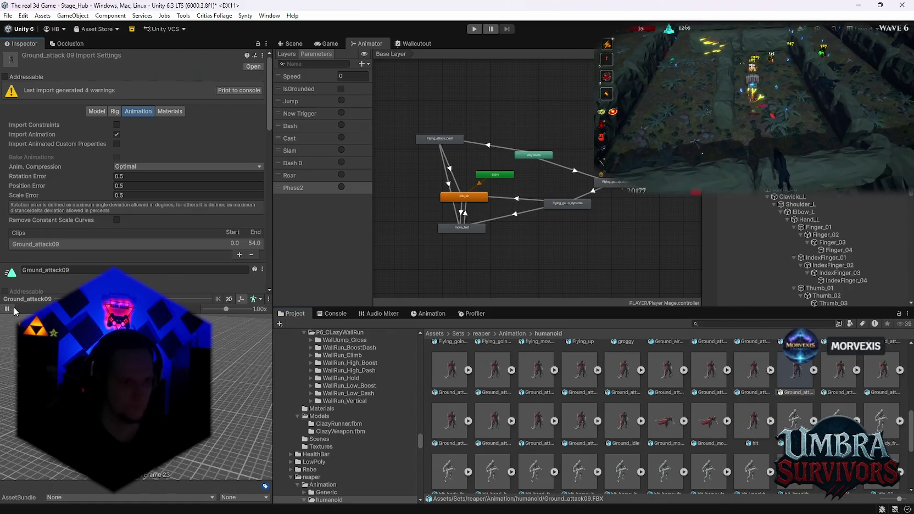
pyautogui.click(839, 370)
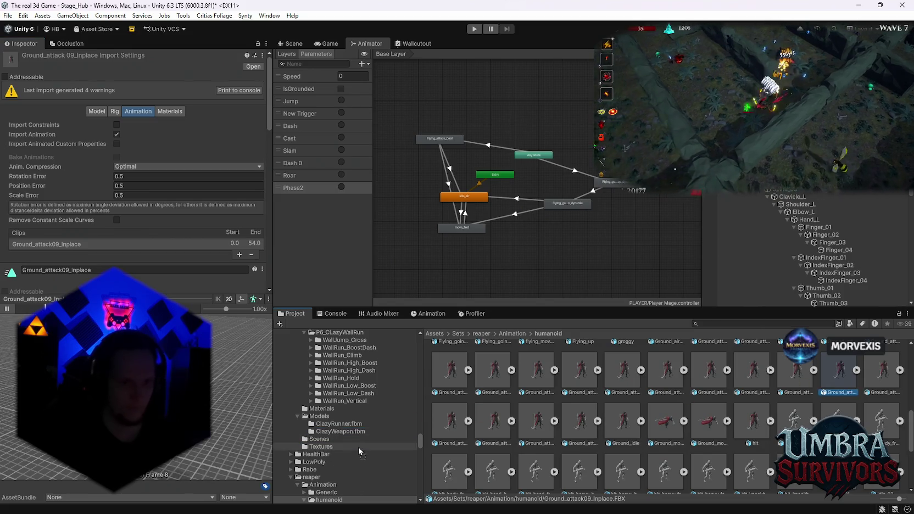
pyautogui.scroll(5, 363, 440)
# - Move the chosen attack clips into the WS BOSS folder and open it
pyautogui.moveTo(422, 431); pyautogui.dragTo(414, 387)
pyautogui.moveTo(782, 415); pyautogui.dragTo(322, 432)
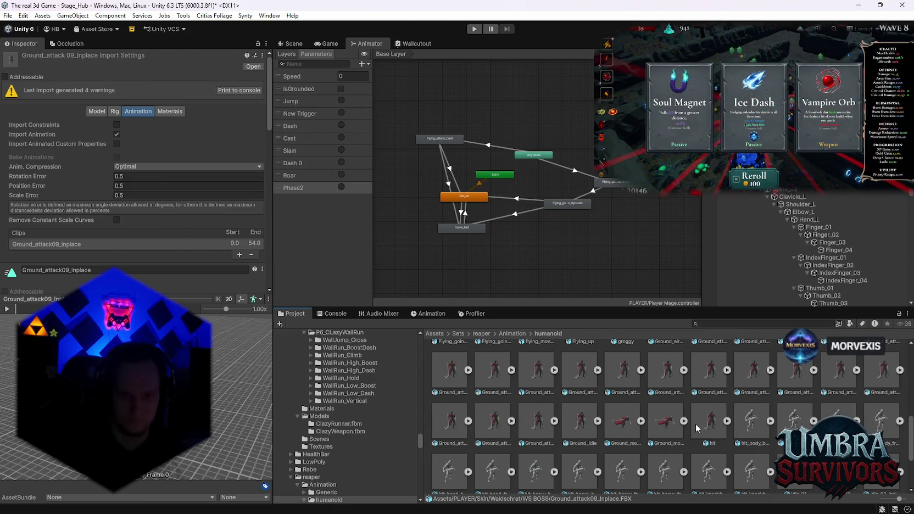
pyautogui.scroll(1, 717, 422)
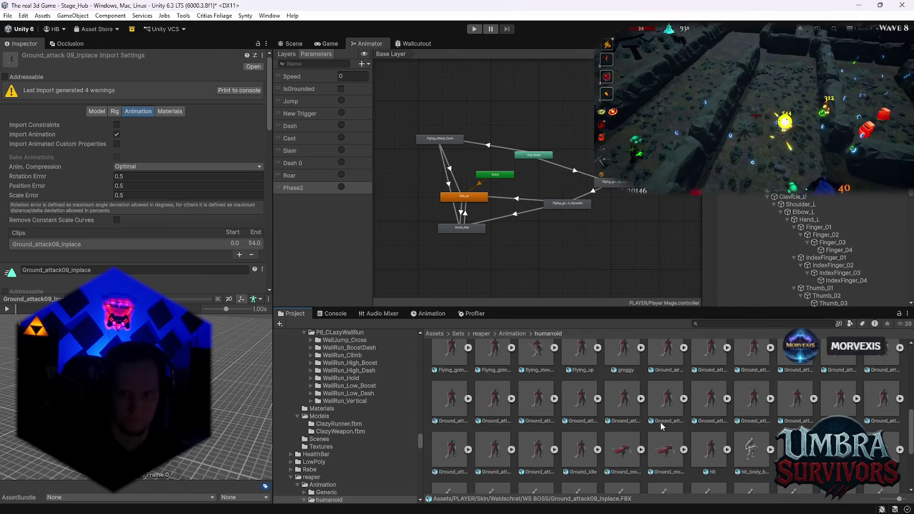
pyautogui.moveTo(420, 442); pyautogui.dragTo(424, 381)
pyautogui.click(340, 477)
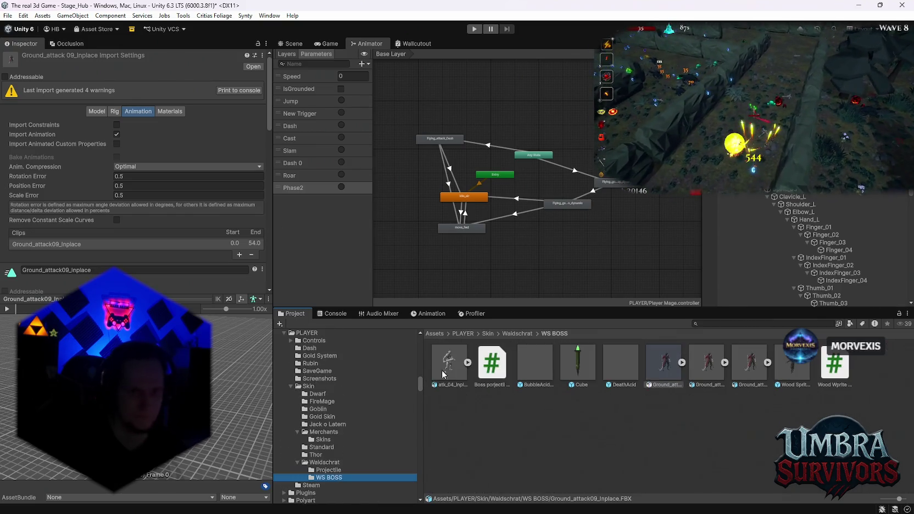
# - Move the Wood Sprite BOSS controller from Waldschrat into WS BOSS
pyautogui.scroll(3, 554, 221)
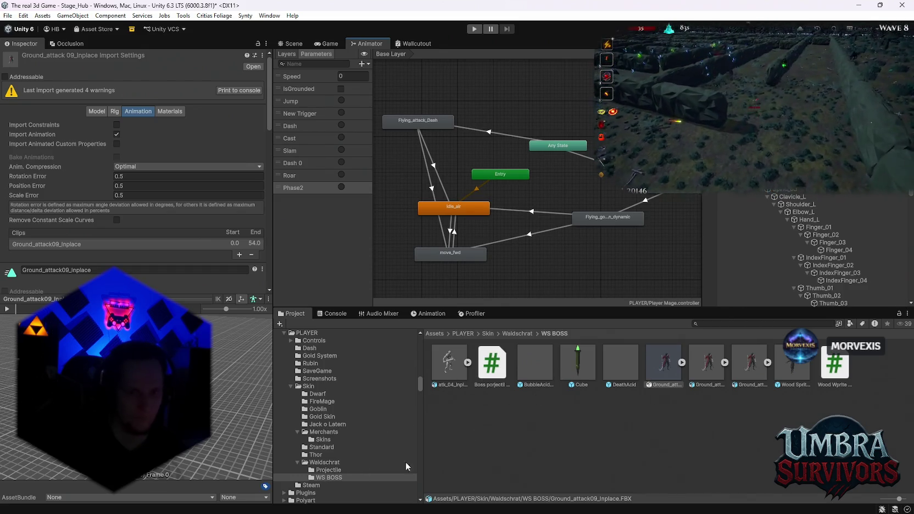
pyautogui.click(520, 334)
pyautogui.moveTo(667, 415); pyautogui.dragTo(498, 372)
pyautogui.doubleClick(494, 363)
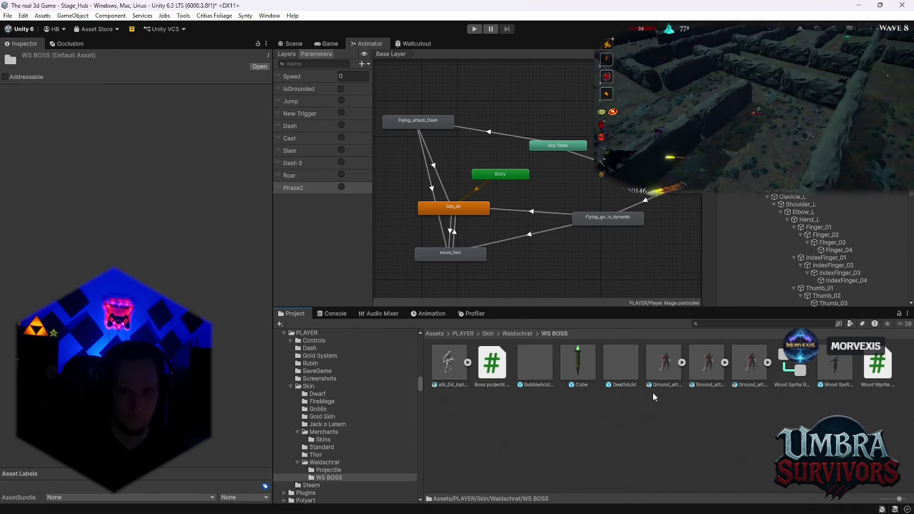
# - Add Ground_attack09_Inplace, Ground_attack10_Inplace, Ground_attack11_wp and atk_04_Inplace as Wood Sprite BOSS animator states
pyautogui.click(794, 365)
pyautogui.scroll(5, 547, 195)
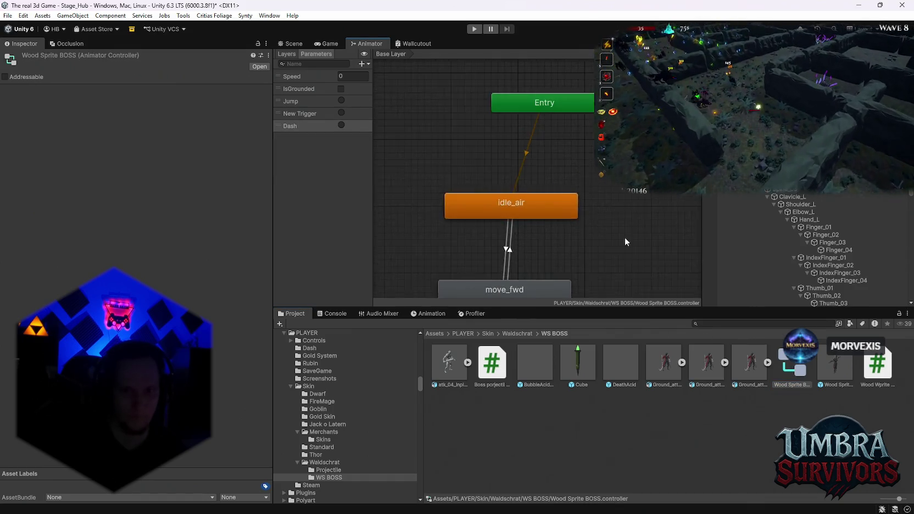
pyautogui.scroll(-2, 628, 235)
pyautogui.moveTo(664, 362); pyautogui.dragTo(631, 215)
pyautogui.moveTo(707, 362); pyautogui.dragTo(563, 181)
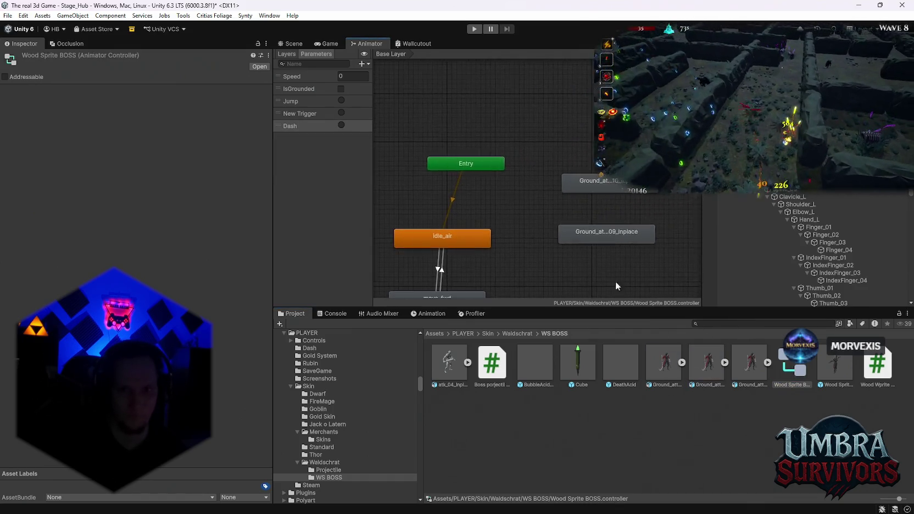
pyautogui.moveTo(749, 364)
pyautogui.mouseDown()
pyautogui.moveTo(598, 191)
pyautogui.moveTo(598, 221)
pyautogui.moveTo(628, 268)
pyautogui.mouseUp()
pyautogui.moveTo(450, 363)
pyautogui.mouseDown()
pyautogui.moveTo(523, 165)
pyautogui.moveTo(495, 134)
pyautogui.mouseUp()
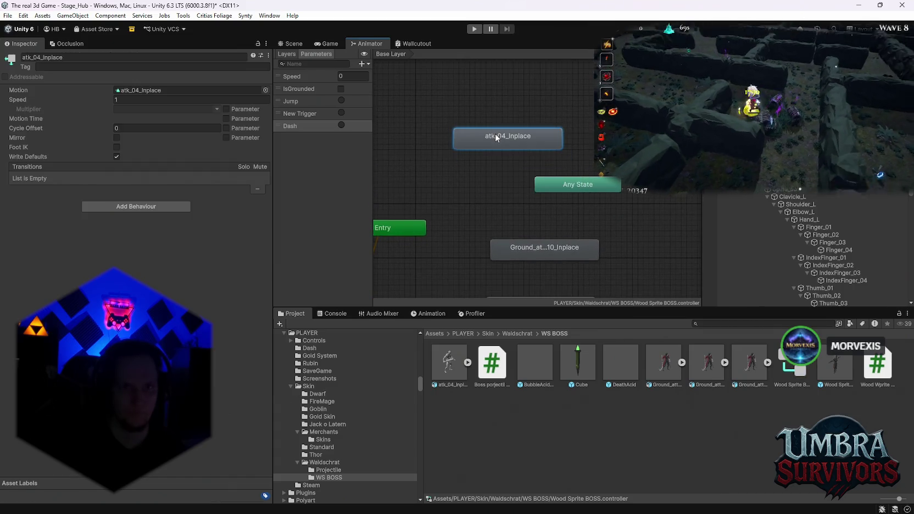
# - Preview atk_04_Inplace, rearrange the graph, and connect Any State to atk_04_Inplace
pyautogui.click(459, 161)
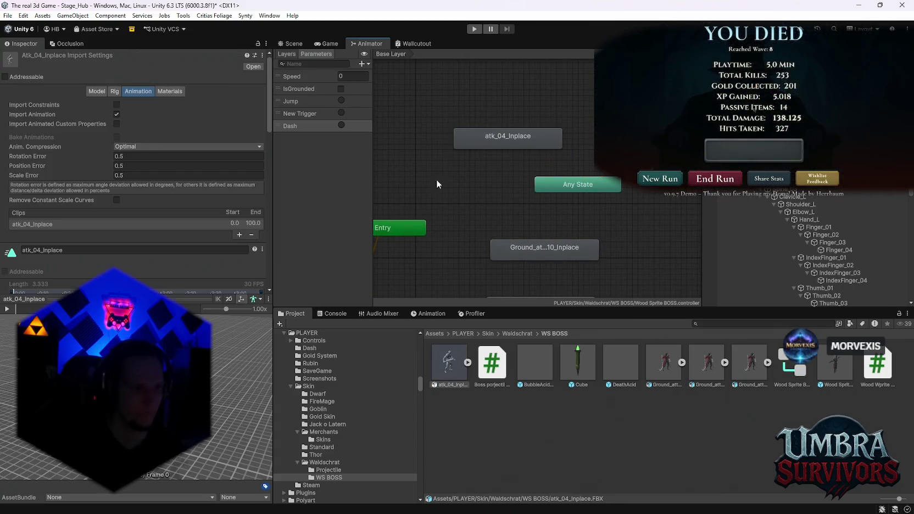
pyautogui.click(7, 309)
pyautogui.scroll(-3, 466, 224)
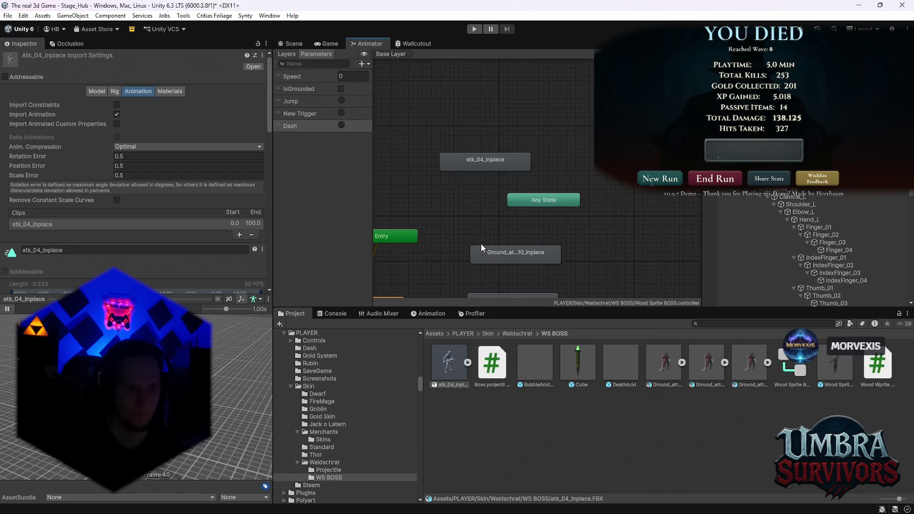
pyautogui.scroll(2, 510, 218)
pyautogui.moveTo(547, 197); pyautogui.dragTo(587, 160)
pyautogui.moveTo(465, 151); pyautogui.dragTo(471, 156)
pyautogui.click(583, 162)
pyautogui.moveTo(583, 161); pyautogui.dragTo(572, 172)
pyautogui.click(490, 145)
pyautogui.scroll(-2, 493, 191)
pyautogui.rightClick(525, 209)
# - Add Any State transitions into Ground_attack10_Inplace and Ground_attack09_Inplace
pyautogui.click(542, 215)
pyautogui.rightClick(564, 156)
pyautogui.click(591, 186)
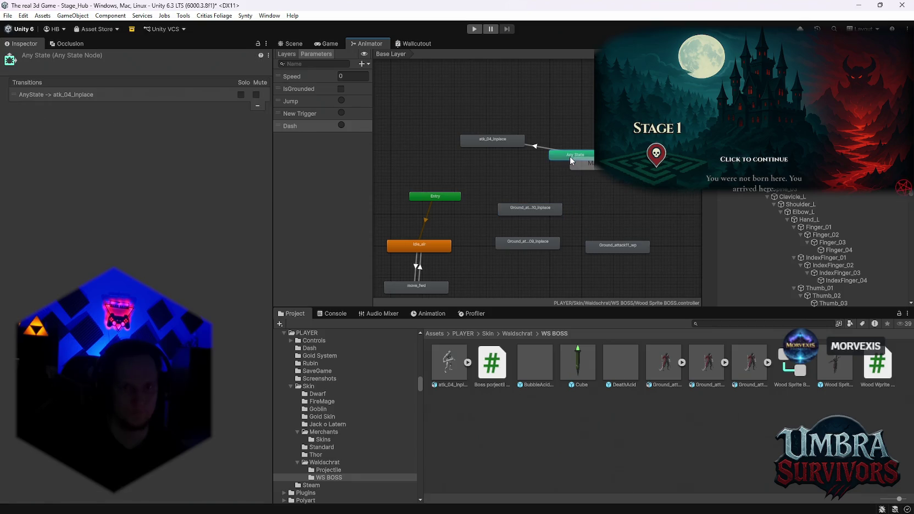
pyautogui.click(534, 212)
pyautogui.rightClick(571, 155)
pyautogui.click(598, 185)
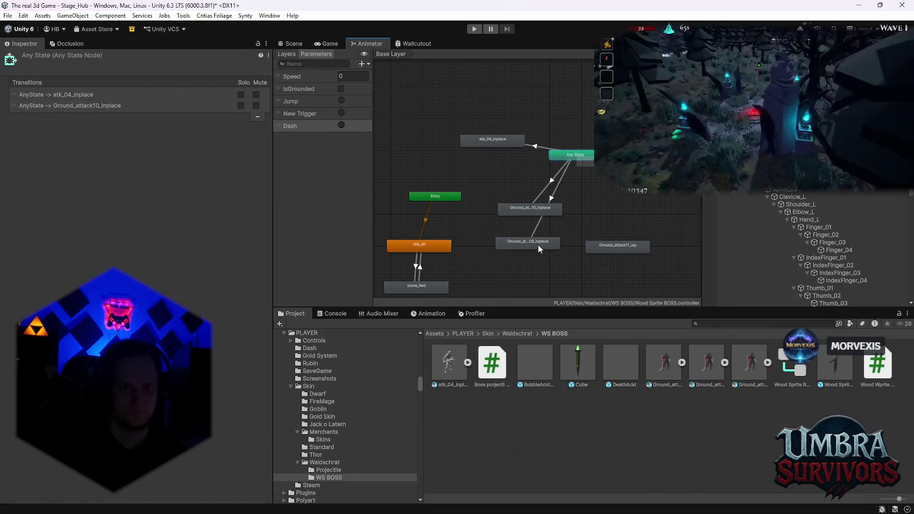
pyautogui.click(540, 245)
pyautogui.rightClick(589, 162)
pyautogui.click(605, 244)
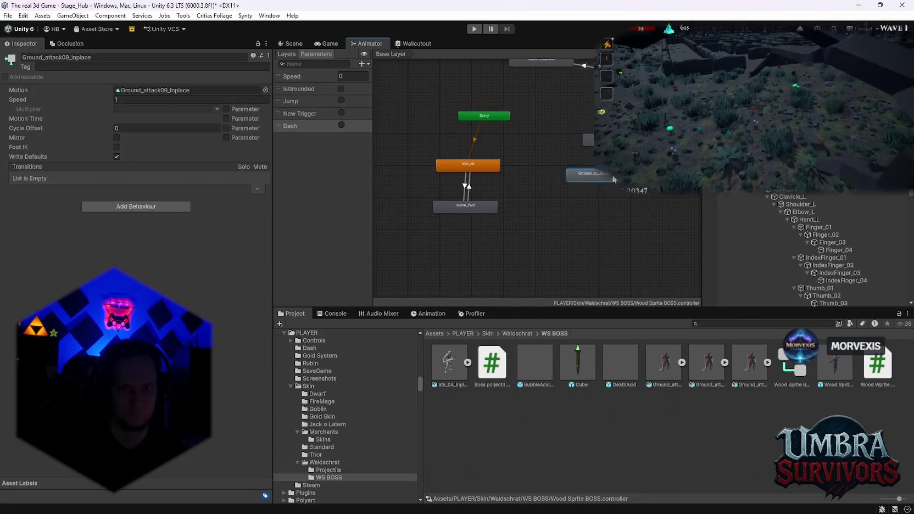
# - Place atk_04_Inplace below the attacks with Ground_attack11_wp just above it
pyautogui.click(542, 68)
pyautogui.moveTo(550, 69); pyautogui.dragTo(593, 271)
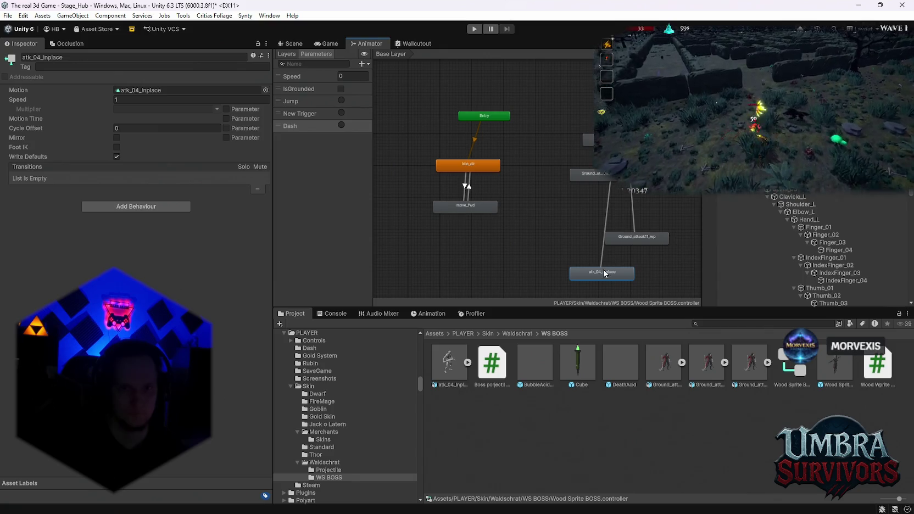
pyautogui.moveTo(637, 236); pyautogui.dragTo(603, 225)
pyautogui.click(607, 269)
# - Give Ground_attack10_Inplace and Ground_attack09_Inplace transitions to both Idle_air and move_fwd
pyautogui.rightClick(595, 174)
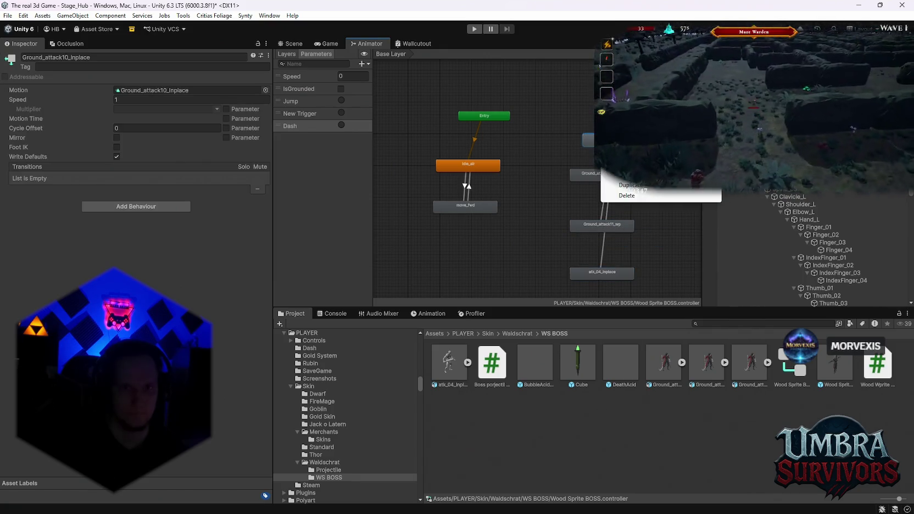
pyautogui.click(610, 184)
pyautogui.click(475, 166)
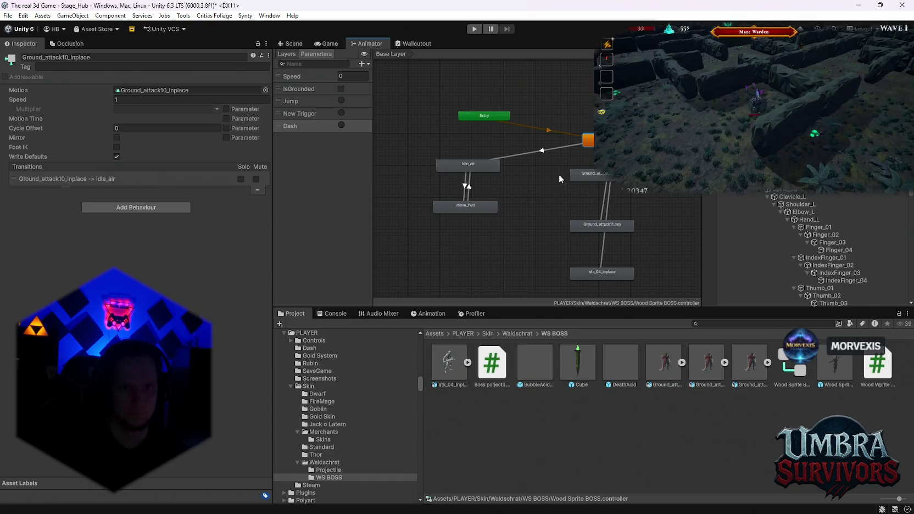
pyautogui.rightClick(596, 173)
pyautogui.click(613, 184)
pyautogui.click(482, 208)
pyautogui.rightClick(586, 173)
pyautogui.click(610, 184)
pyautogui.click(474, 167)
pyautogui.rightClick(596, 175)
pyautogui.click(610, 184)
pyautogui.click(473, 207)
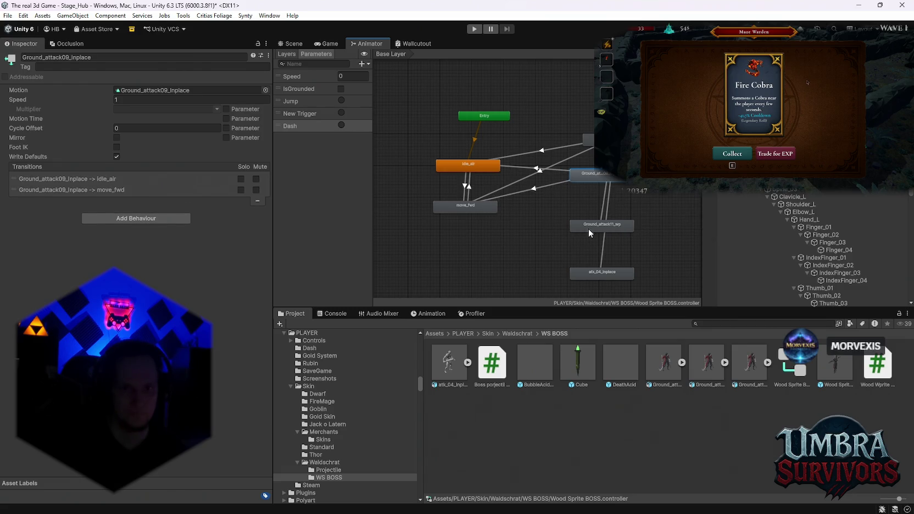
# - Add a transition from Ground_attack11_wp to Idle_air
pyautogui.rightClick(594, 226)
pyautogui.click(610, 235)
pyautogui.click(478, 167)
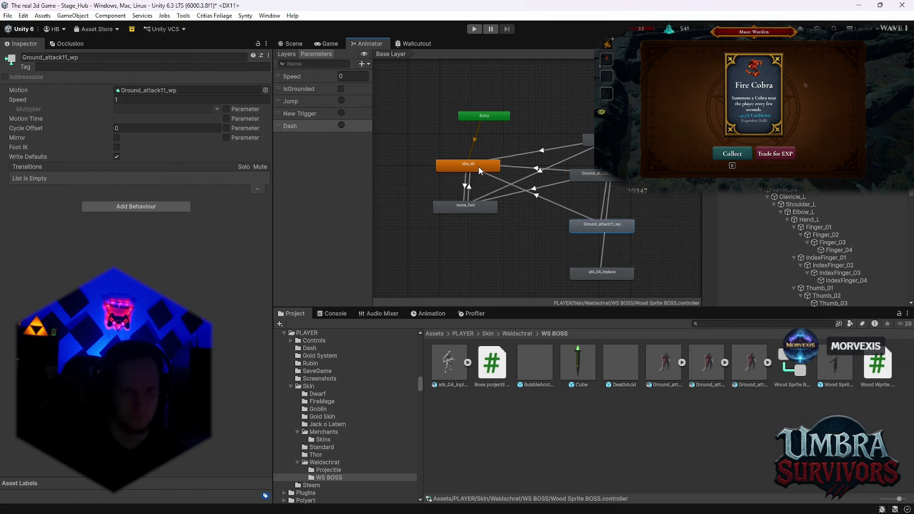
pyautogui.rightClick(594, 273)
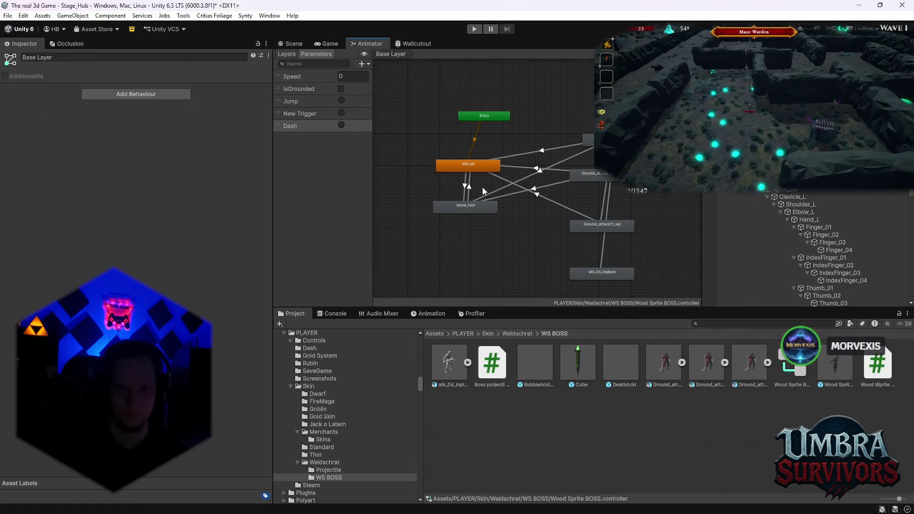
# - Delete Idle_air and transition Ground_attack11_wp and atk_04_Inplace to move_fwd
pyautogui.click(472, 165)
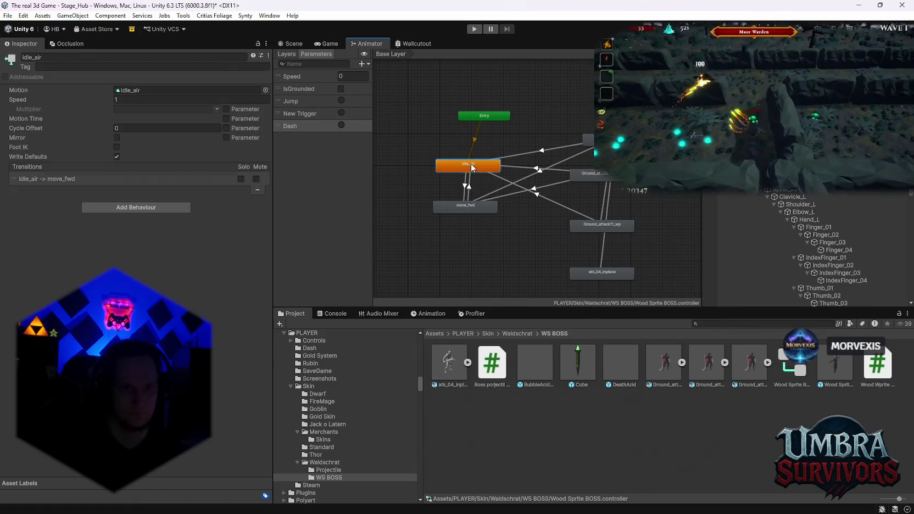
pyautogui.press('Delete')
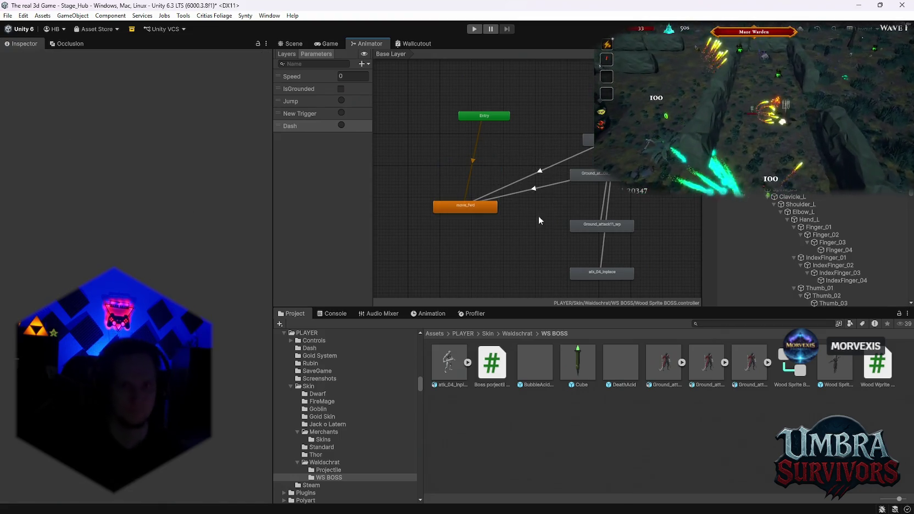
pyautogui.click(594, 225)
pyautogui.rightClick(591, 226)
pyautogui.click(604, 231)
pyautogui.click(485, 208)
pyautogui.rightClick(599, 272)
pyautogui.click(610, 273)
pyautogui.click(478, 207)
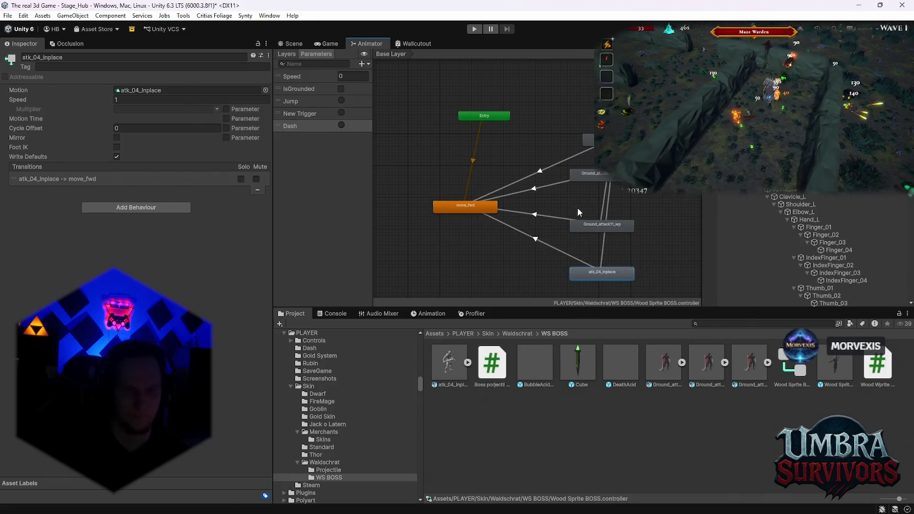
# - Check Ground_attack10_Inplace's import settings and reposition its state in the graph
pyautogui.scroll(2, 555, 187)
pyautogui.moveTo(561, 138); pyautogui.dragTo(509, 126)
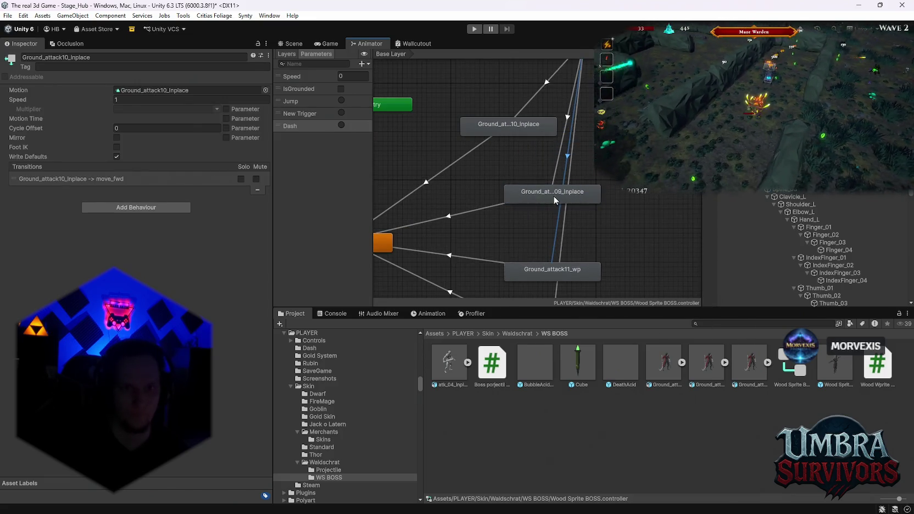
pyautogui.scroll(-3, 552, 198)
pyautogui.click(568, 254)
pyautogui.scroll(-1, 581, 246)
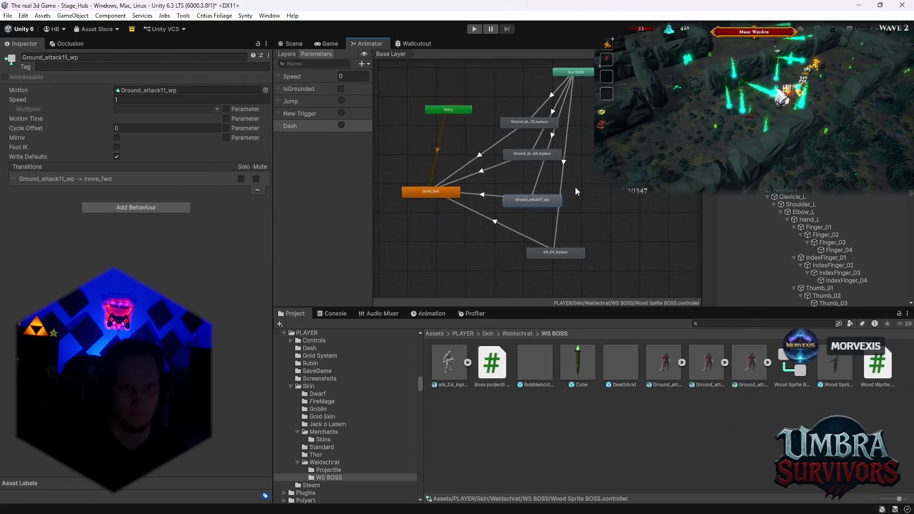
pyautogui.scroll(3, 581, 231)
pyautogui.click(543, 172)
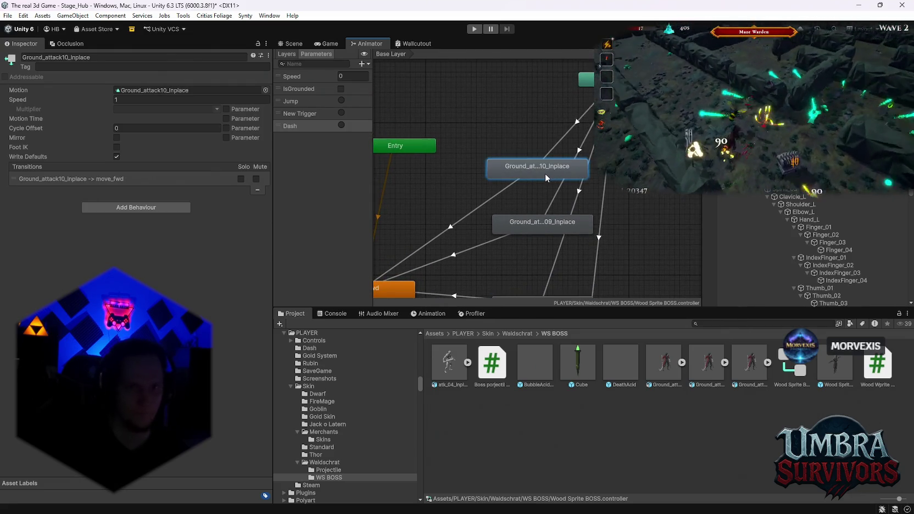
pyautogui.doubleClick(545, 173)
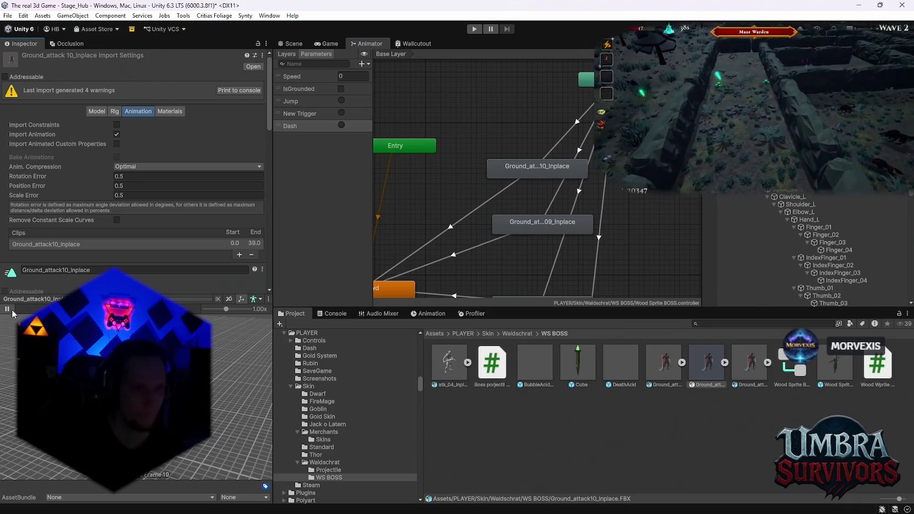
pyautogui.scroll(-10, 219, 240)
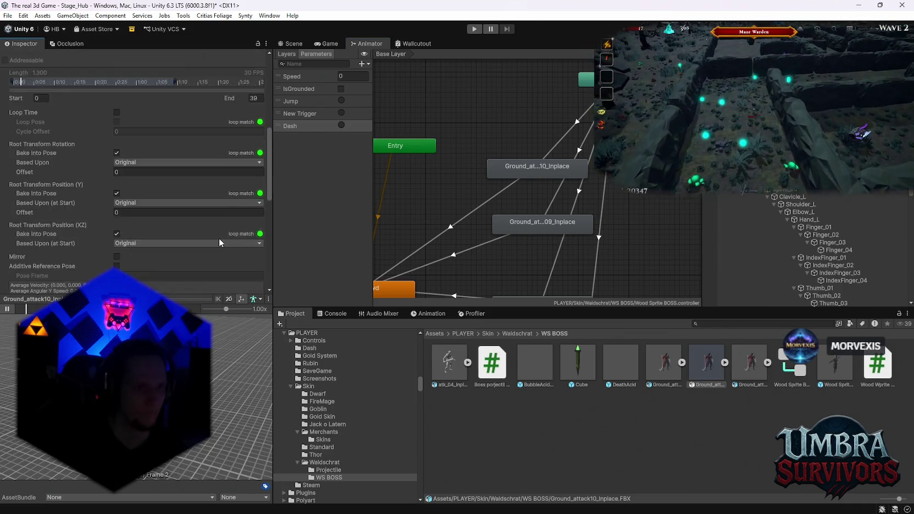
pyautogui.scroll(5, 219, 238)
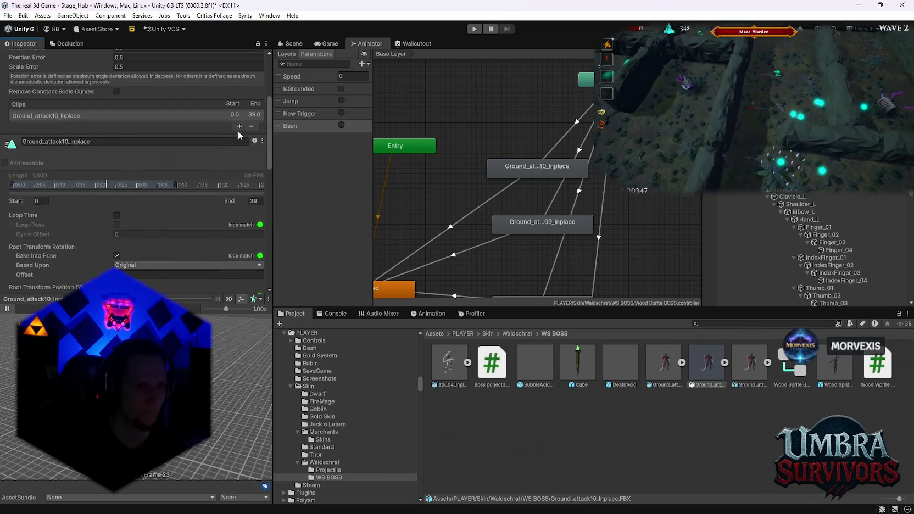
pyautogui.scroll(4, 224, 217)
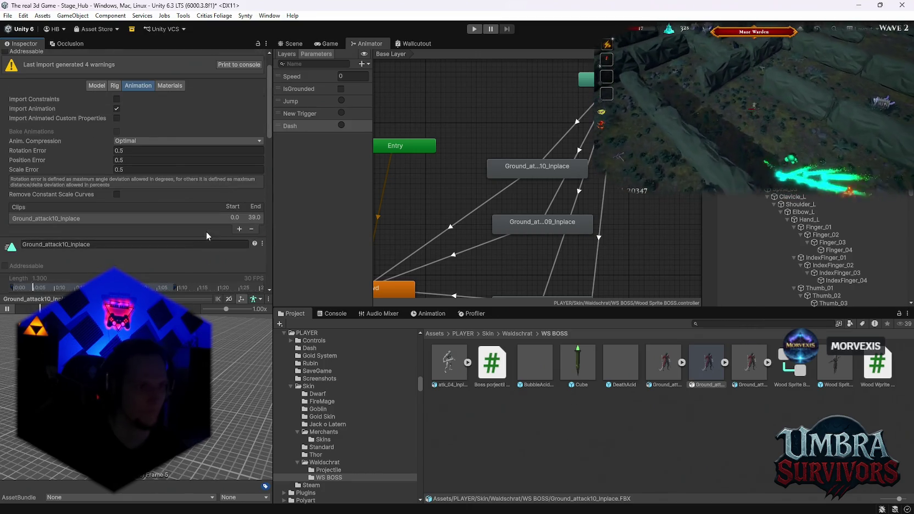
pyautogui.moveTo(497, 186); pyautogui.dragTo(493, 144)
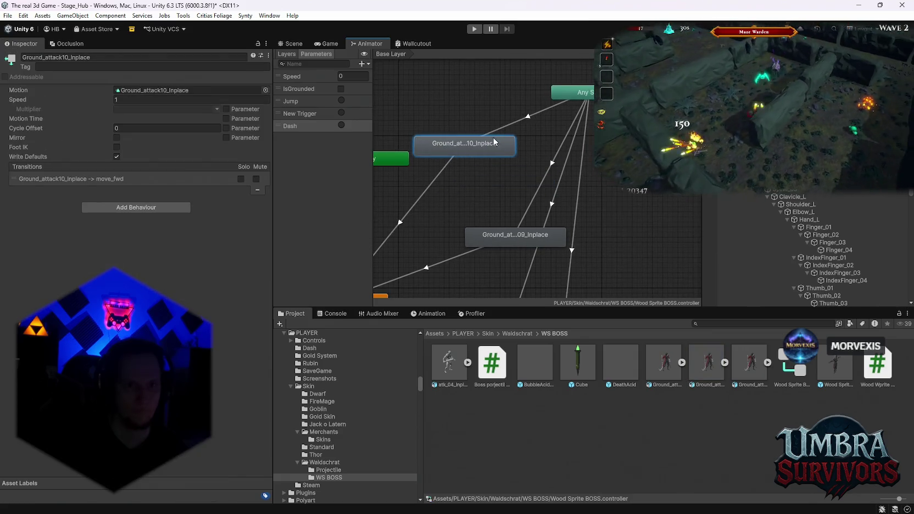
# - Make the Any State to Ground_attack10_Inplace transition fire on Dash, interruption source None
pyautogui.click(511, 124)
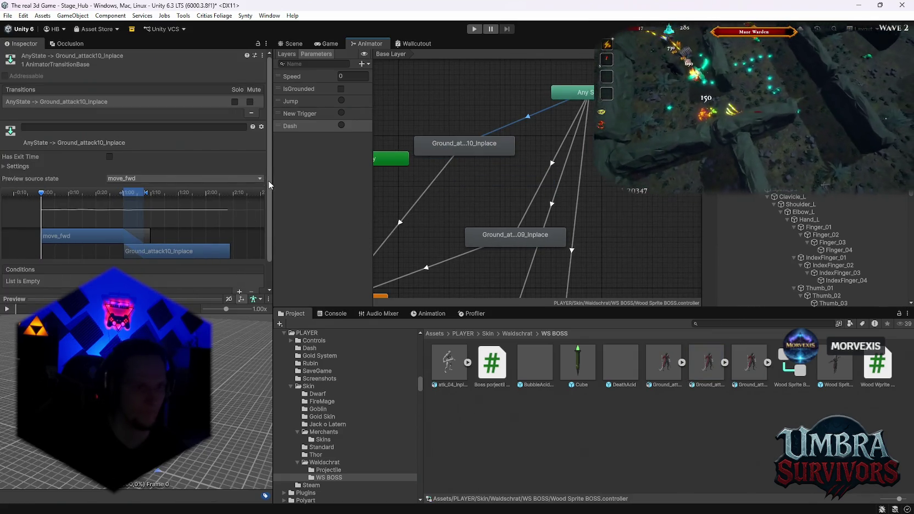
pyautogui.scroll(-1, 269, 185)
pyautogui.click(239, 281)
pyautogui.click(69, 271)
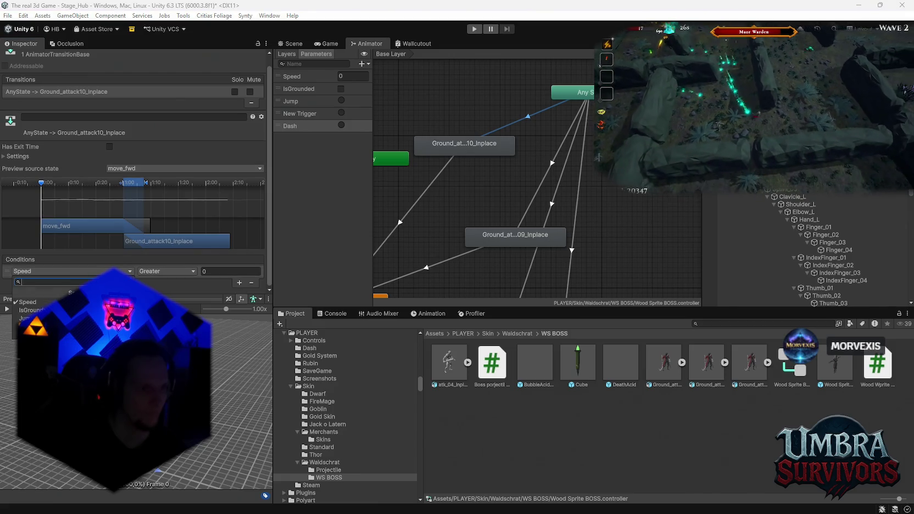
pyautogui.click(27, 335)
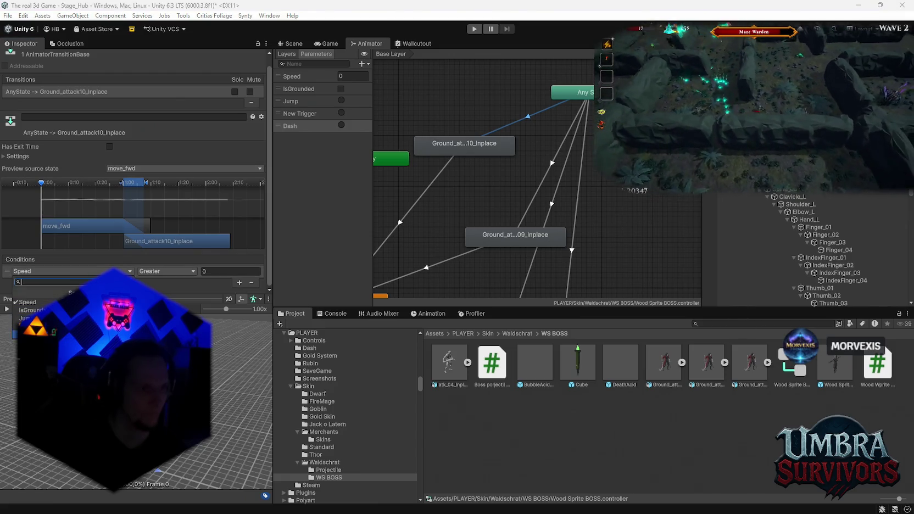
pyautogui.click(117, 158)
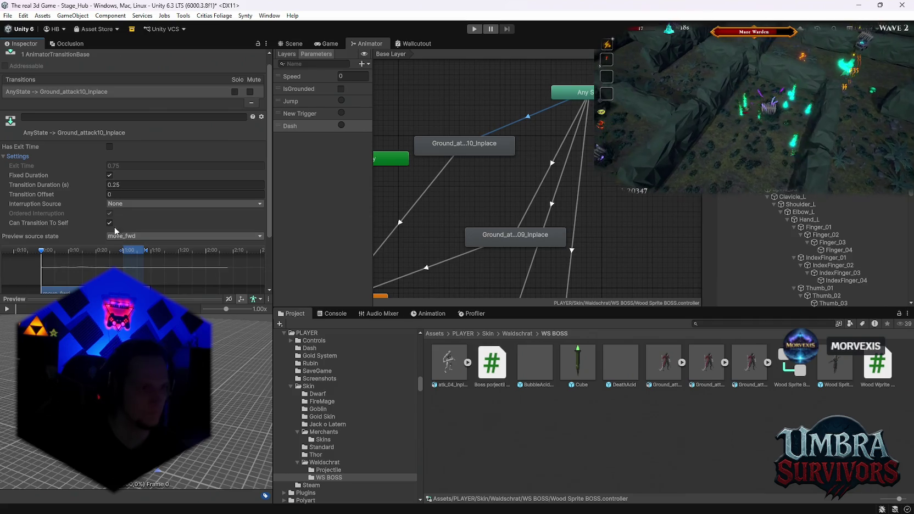
pyautogui.click(118, 207)
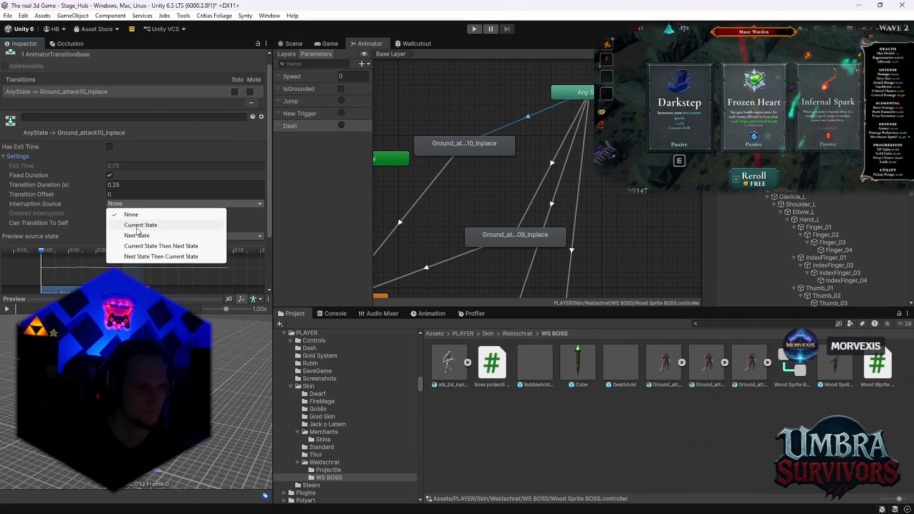
pyautogui.click(139, 227)
# - Check Ground_attack09_Inplace, then add a condition to its Any State transition, previewing from move_fwd
pyautogui.moveTo(512, 214); pyautogui.dragTo(533, 202)
pyautogui.doubleClick(533, 201)
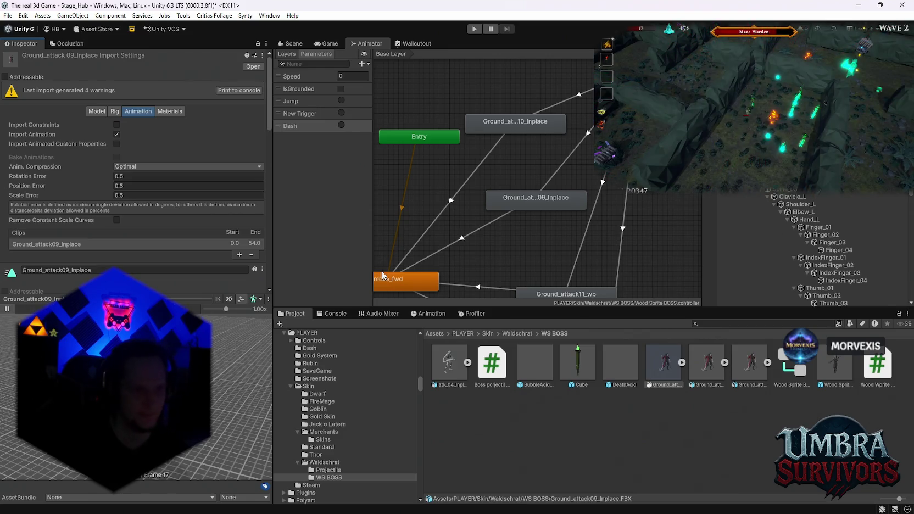
pyautogui.click(551, 174)
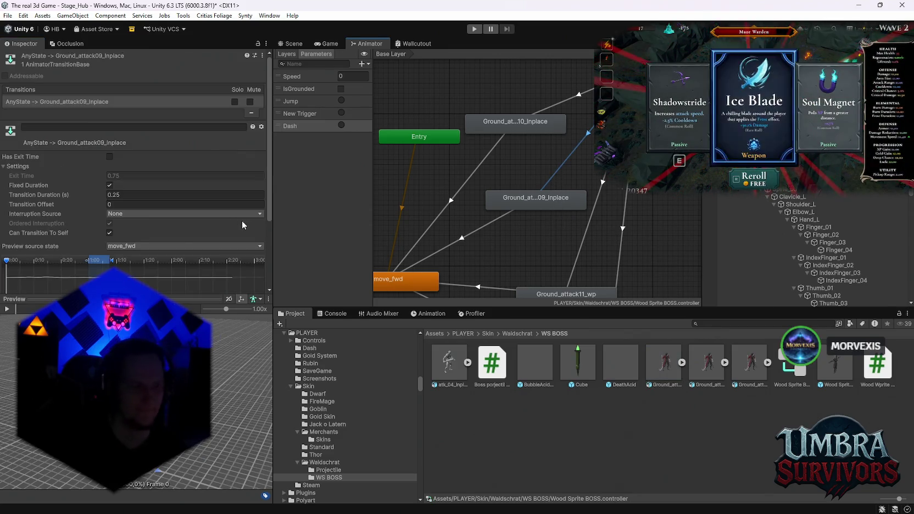
pyautogui.scroll(-3, 119, 229)
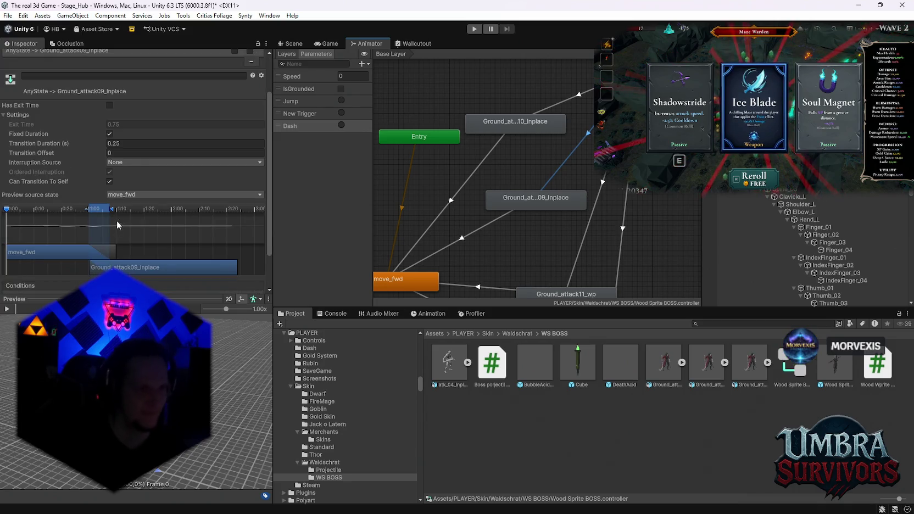
pyautogui.click(132, 195)
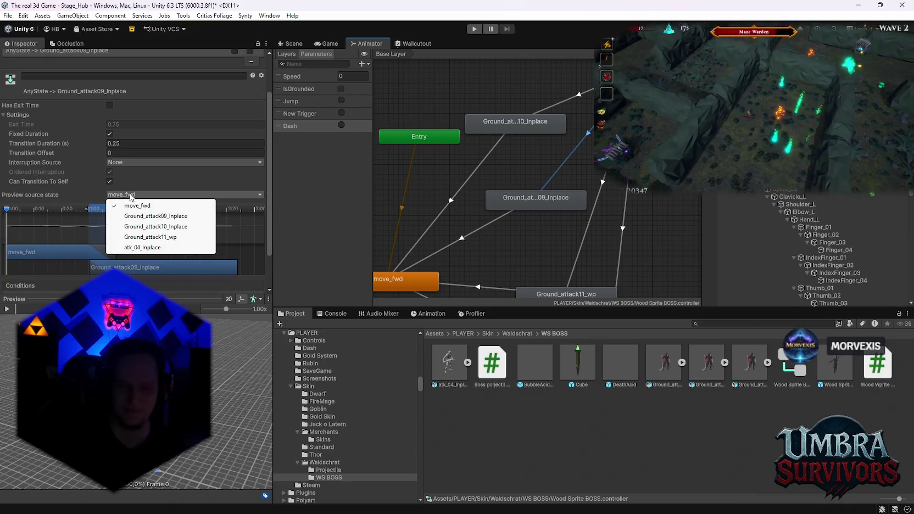
pyautogui.click(102, 193)
pyautogui.scroll(-2, 263, 186)
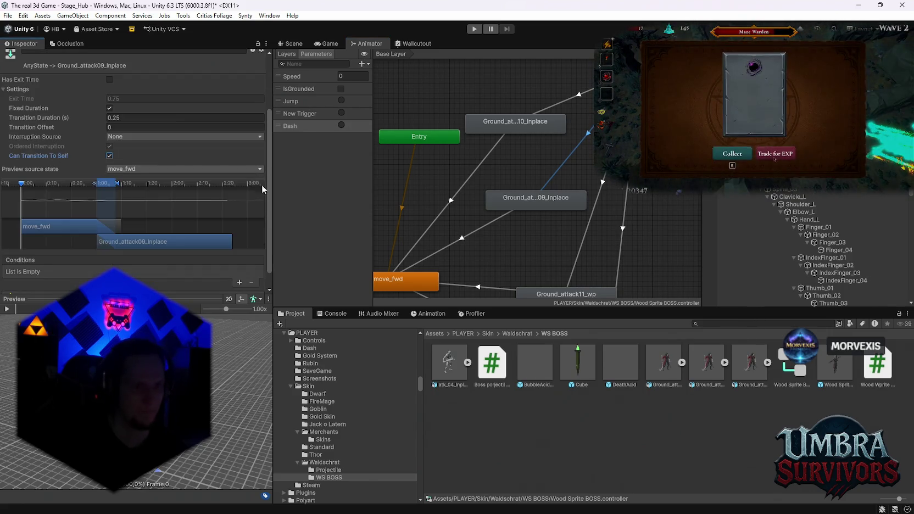
pyautogui.click(239, 282)
pyautogui.click(80, 272)
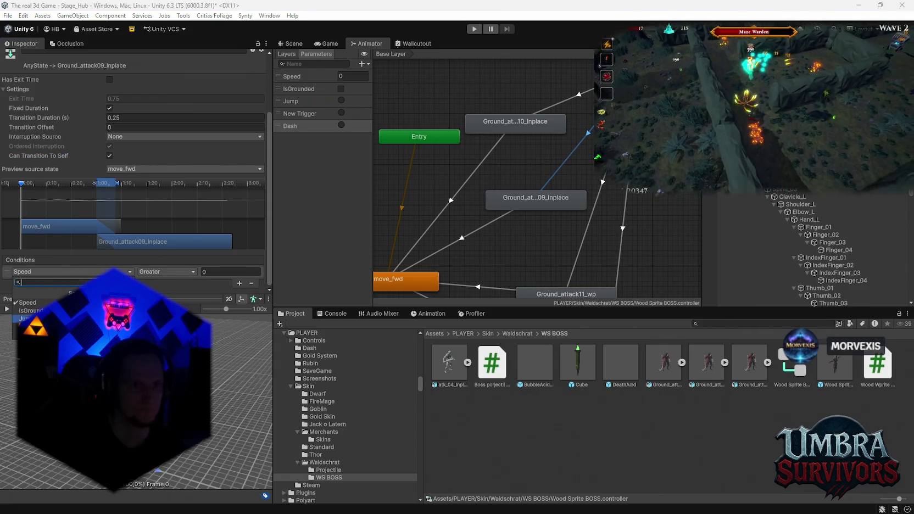
pyautogui.click(390, 222)
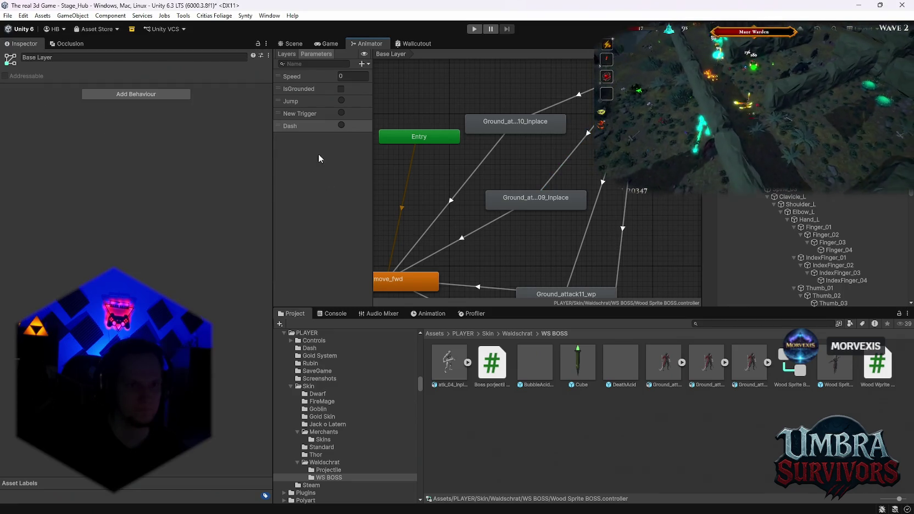
# - Add two trigger parameters named Cast and Slam to the boss animator
pyautogui.click(364, 63)
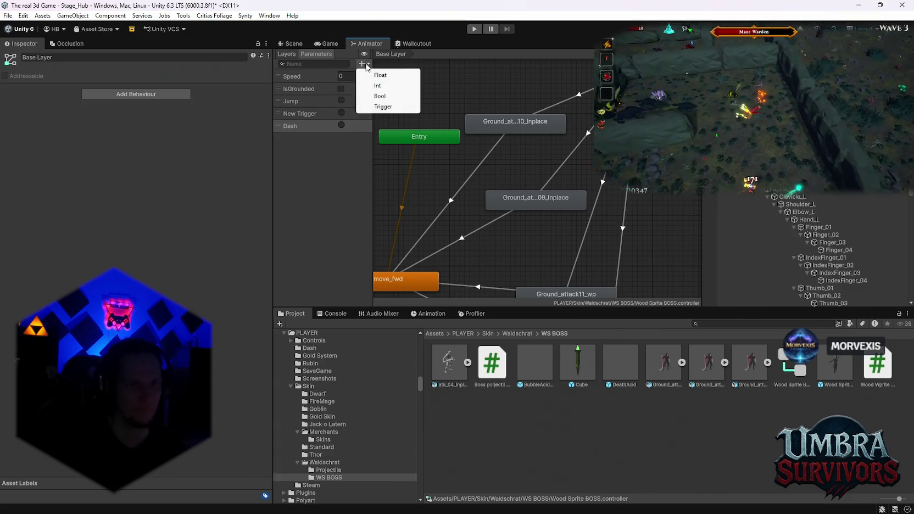
pyautogui.click(384, 107)
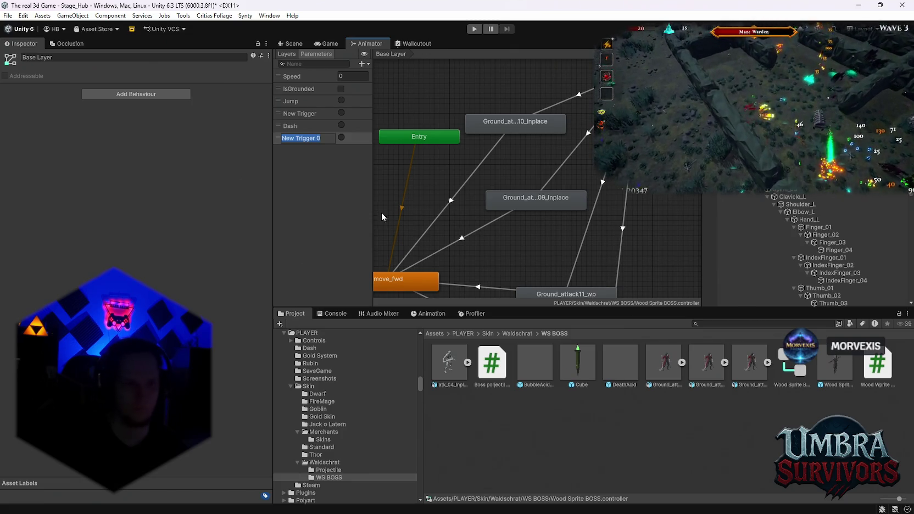
pyautogui.write('Cast')
pyautogui.press('Return')
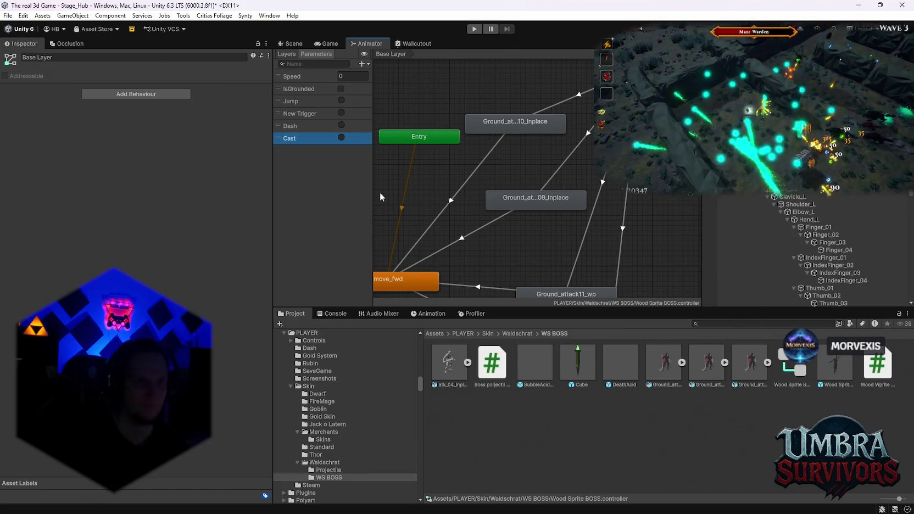
pyautogui.click(364, 64)
pyautogui.click(381, 108)
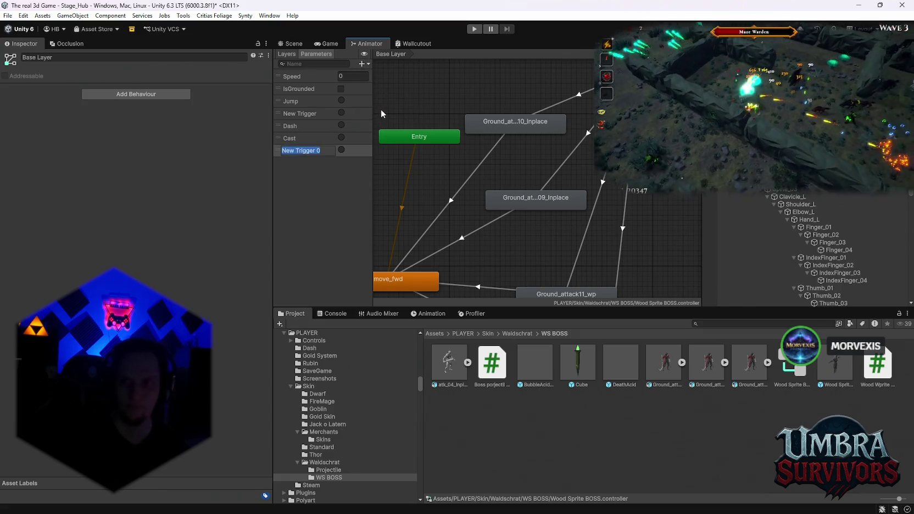
pyautogui.write('Slam')
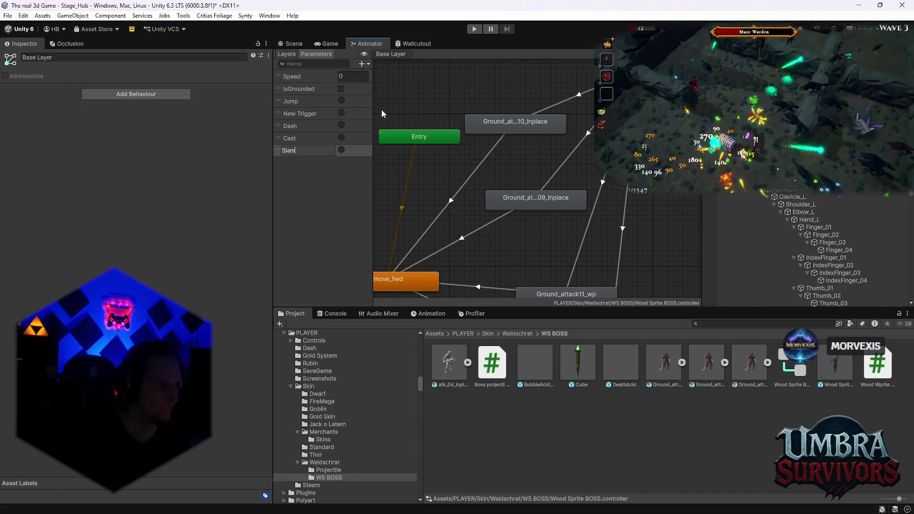
pyautogui.press('Return')
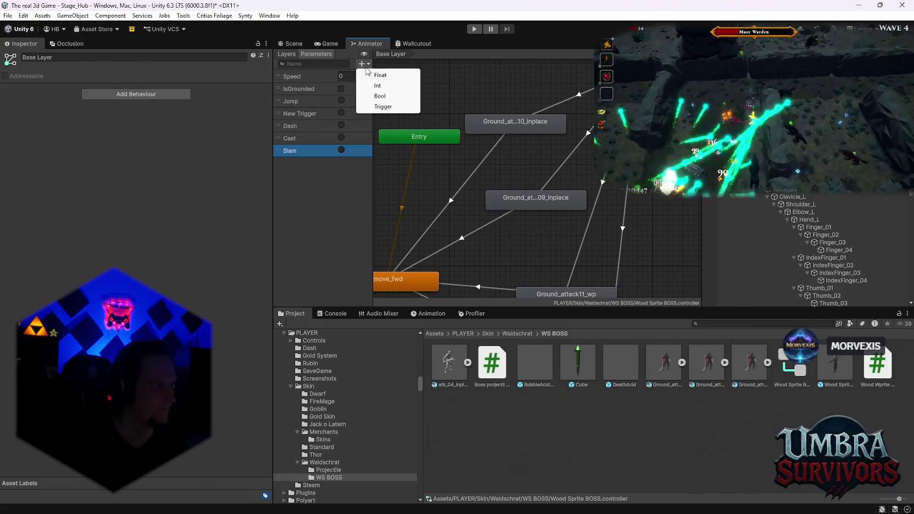
# - Add two more trigger parameters named Roar and Phase2
pyautogui.click(364, 64)
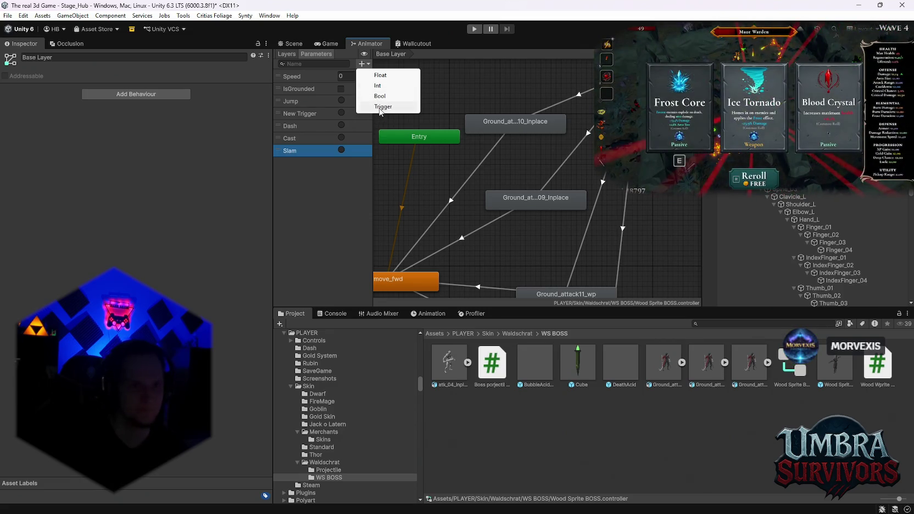
pyautogui.click(380, 107)
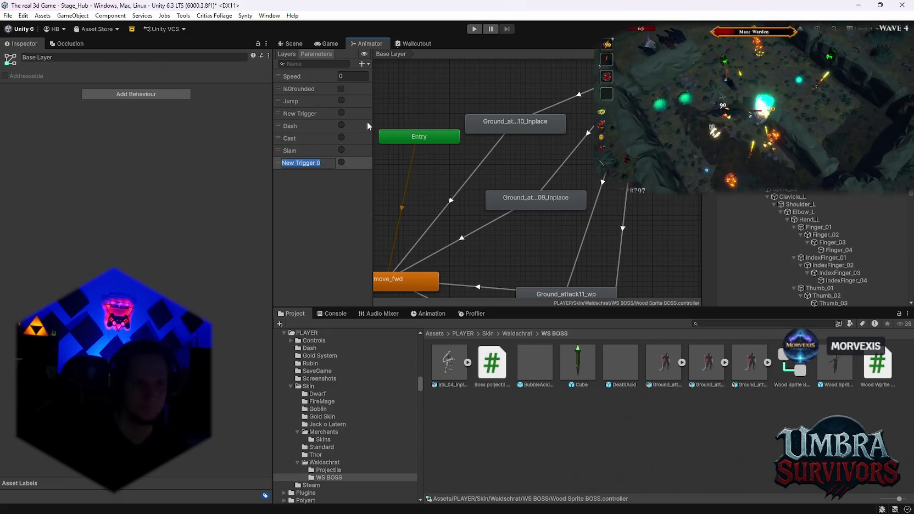
pyautogui.write('Roar')
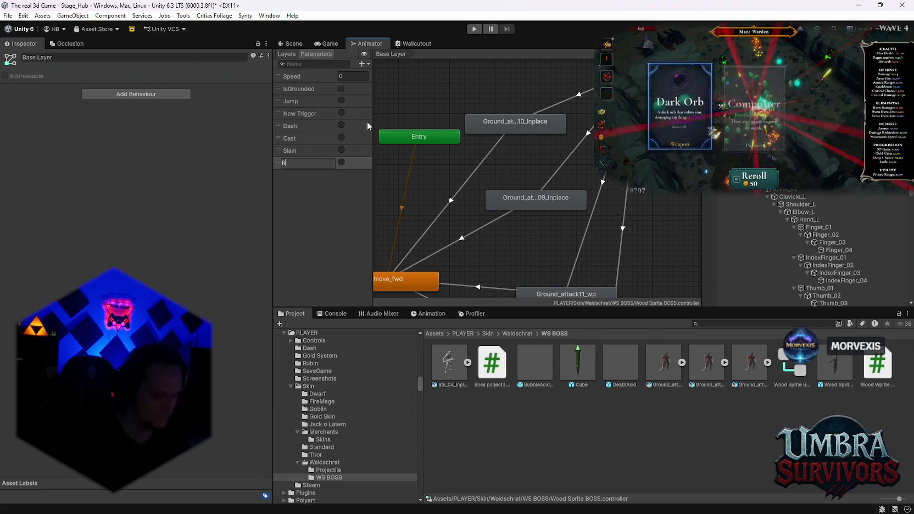
pyautogui.press('Return')
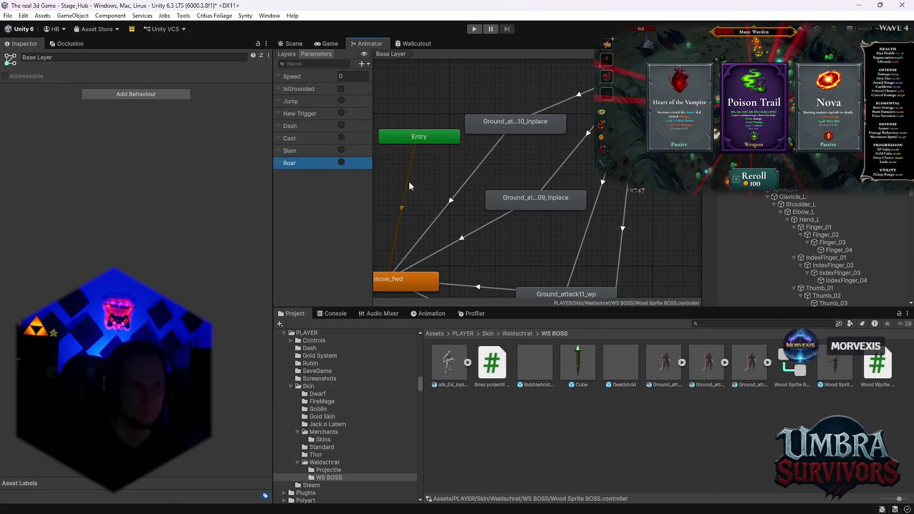
pyautogui.click(362, 64)
pyautogui.click(385, 105)
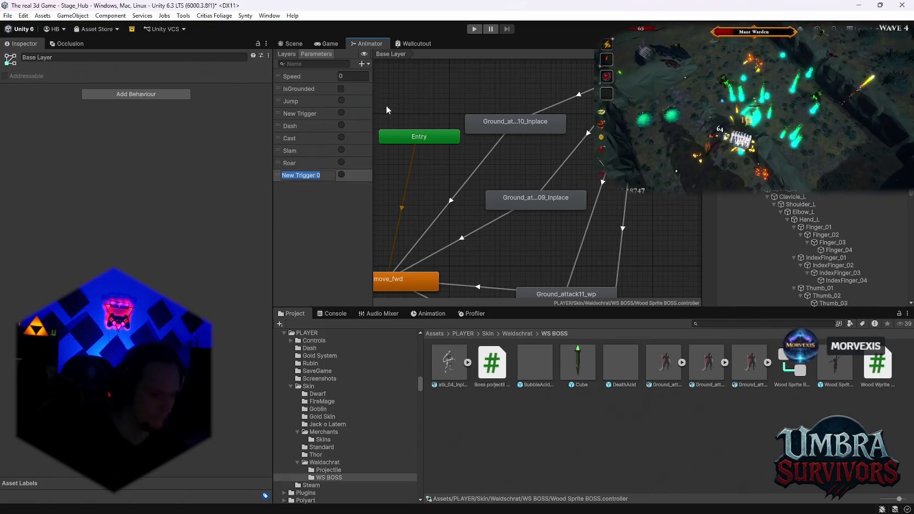
pyautogui.write('Phase2')
pyautogui.press('Return')
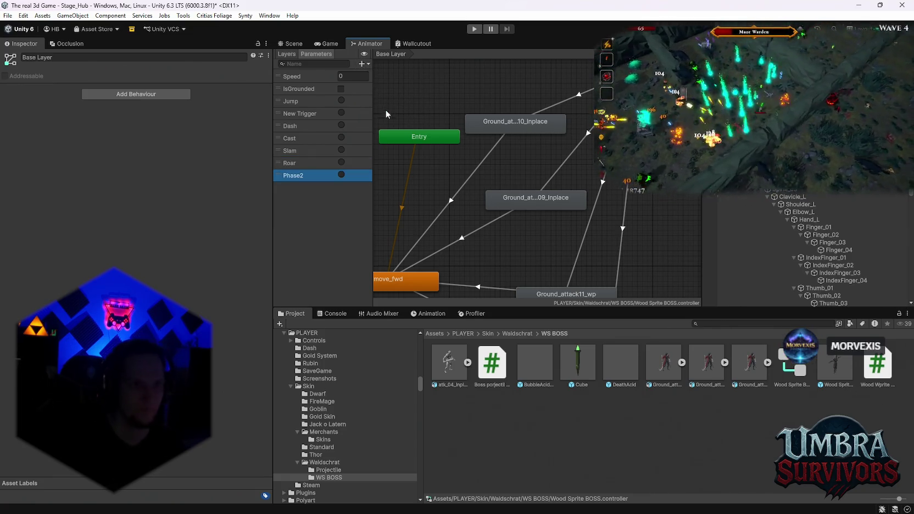
pyautogui.click(567, 101)
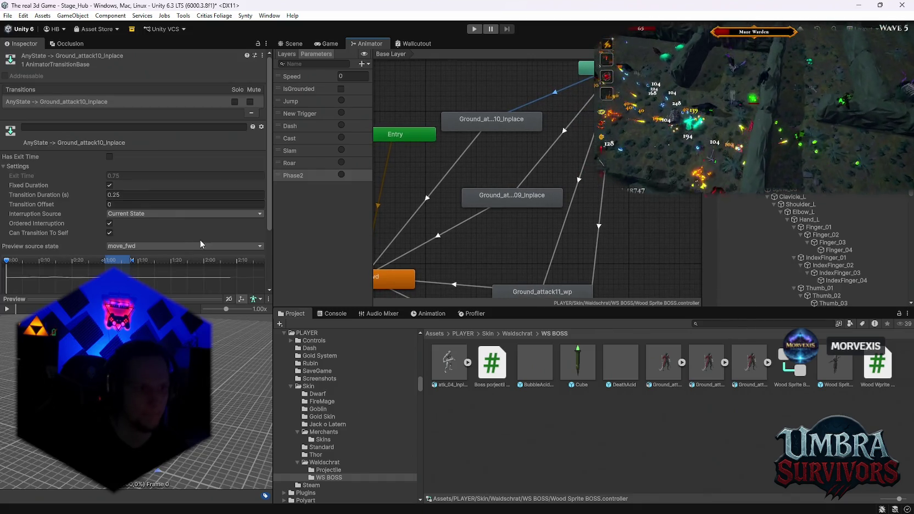
# - Make the Roar trigger drive the transition into Ground_attack09_Inplace
pyautogui.scroll(-3, 225, 145)
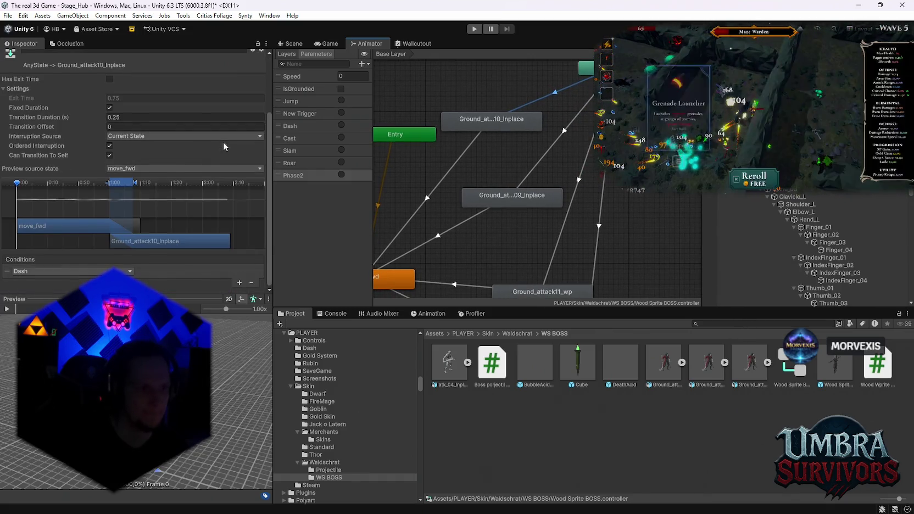
pyautogui.click(561, 133)
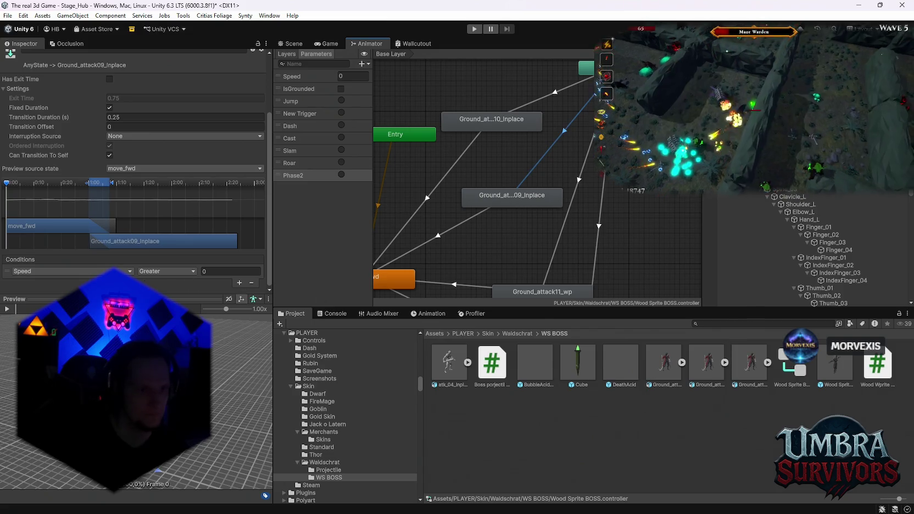
pyautogui.click(85, 273)
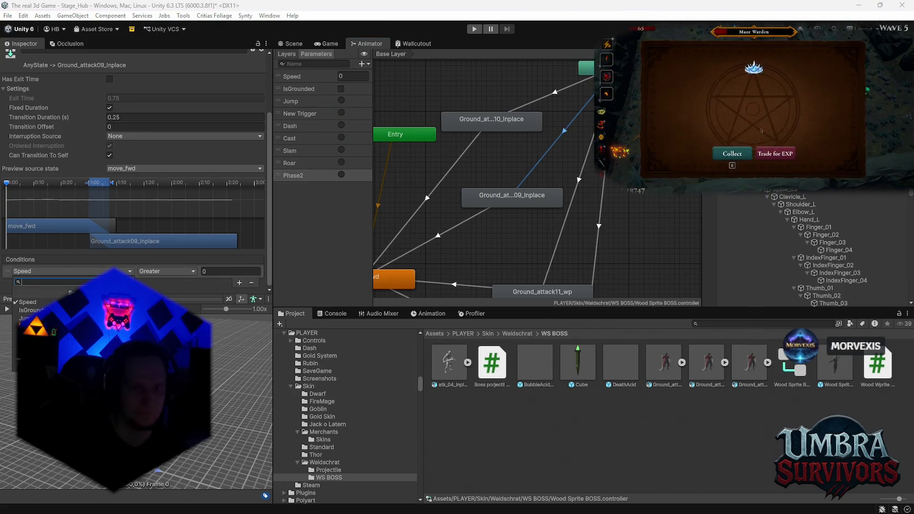
pyautogui.click(501, 205)
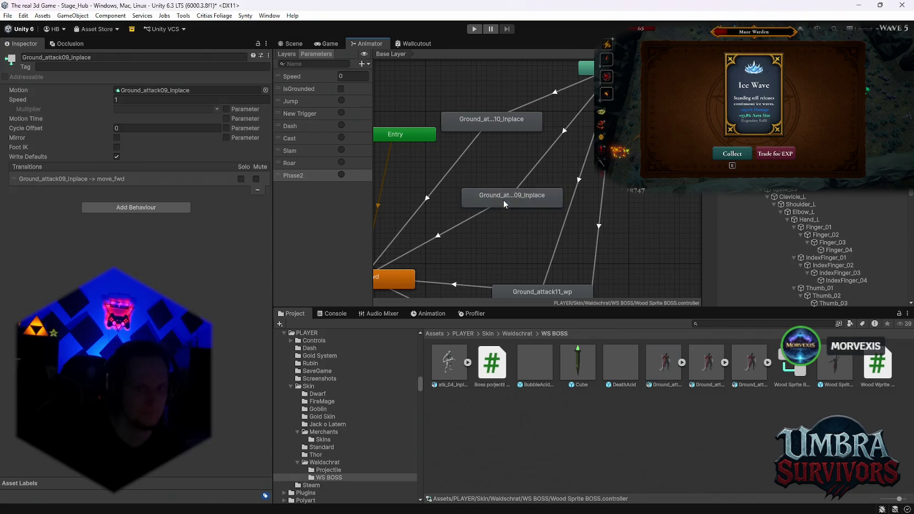
pyautogui.doubleClick(164, 91)
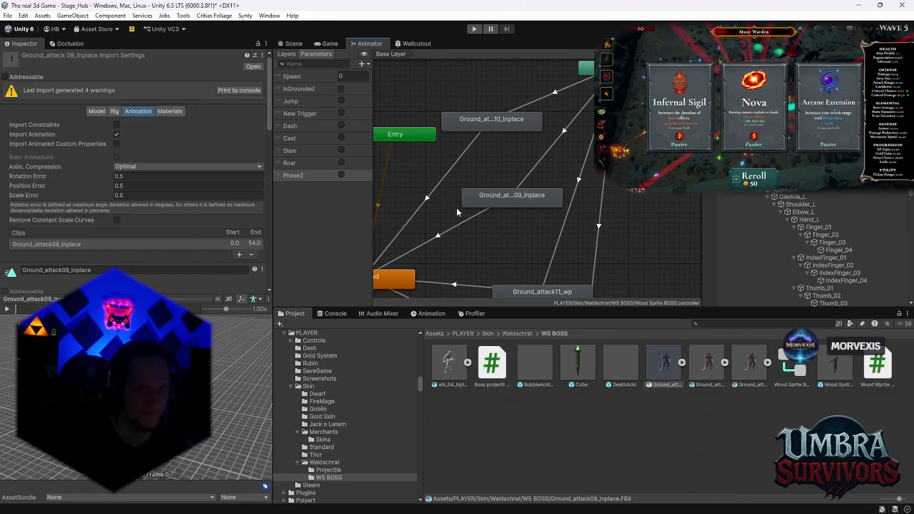
pyautogui.scroll(-8, 22, 247)
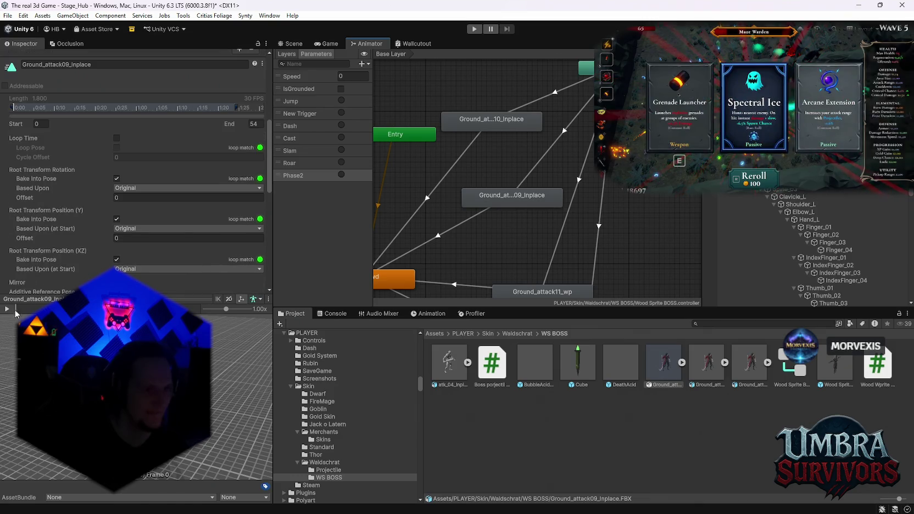
pyautogui.click(517, 177)
pyautogui.click(101, 271)
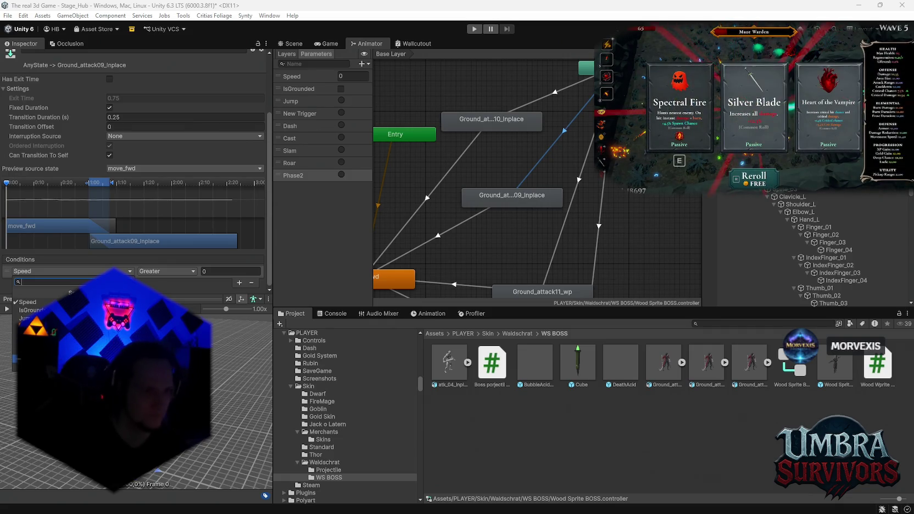
pyautogui.click(28, 359)
# - Preview the Ground_attack11_wp animation clip
pyautogui.moveTo(564, 226); pyautogui.dragTo(562, 198)
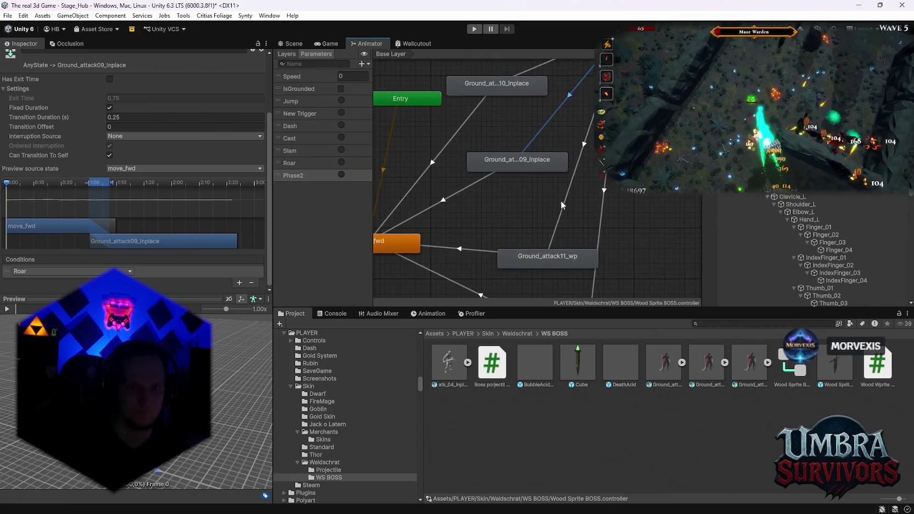
pyautogui.doubleClick(550, 260)
pyautogui.click(7, 310)
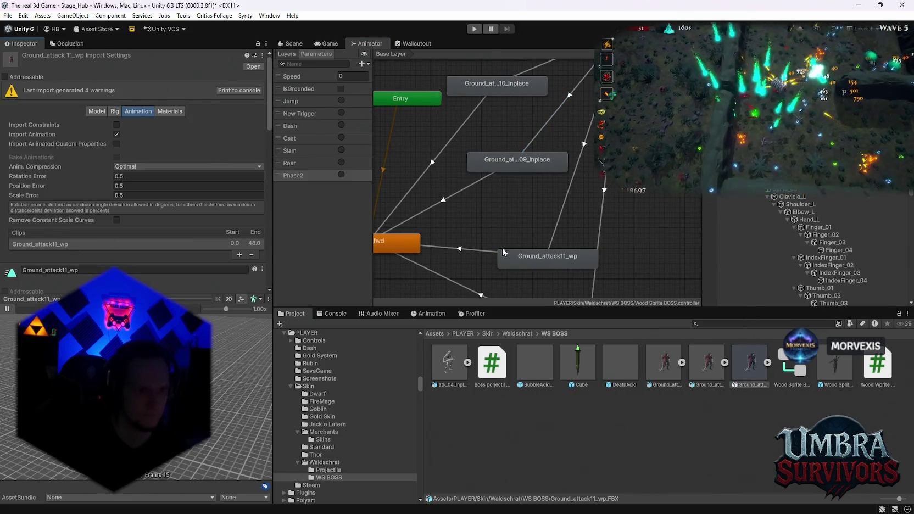
# - Give the Ground_attack11_wp transition a Cast trigger condition and Current State interruption source
pyautogui.click(558, 223)
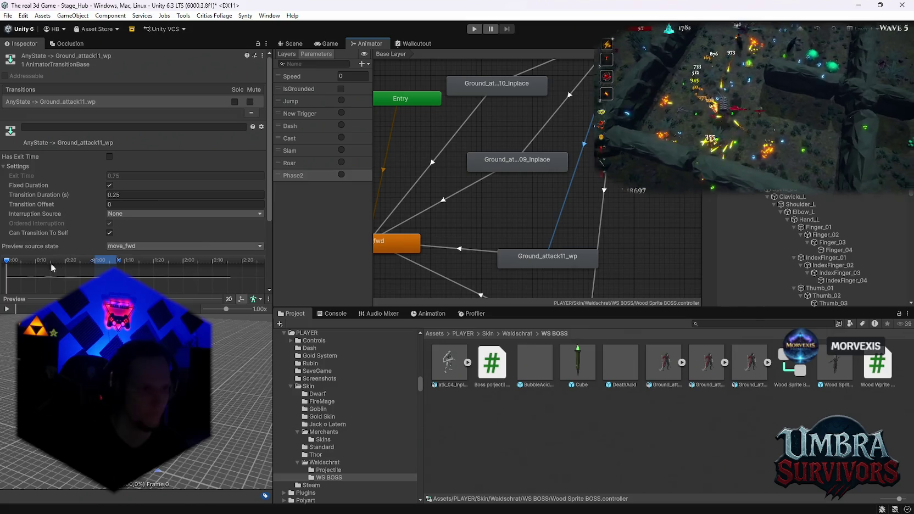
pyautogui.scroll(-3, 60, 231)
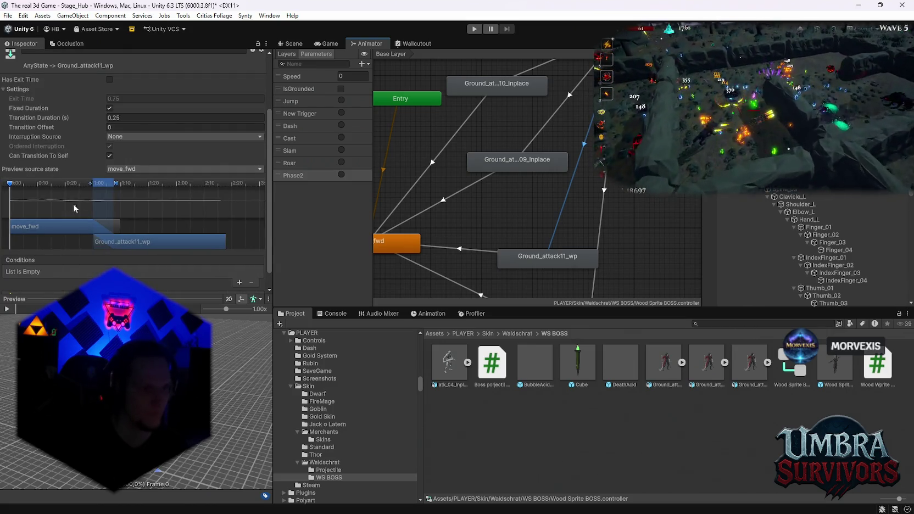
pyautogui.scroll(-1, 93, 264)
pyautogui.scroll(-2, 124, 192)
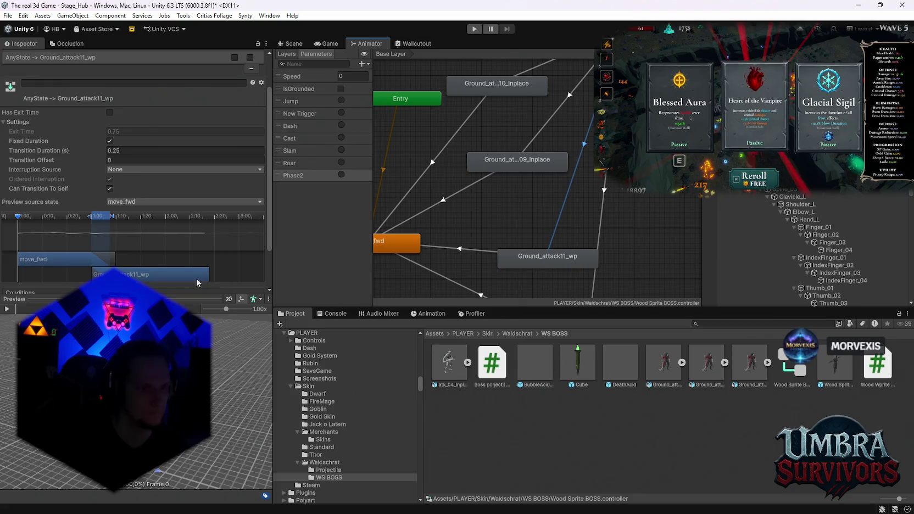
pyautogui.click(239, 264)
pyautogui.click(72, 271)
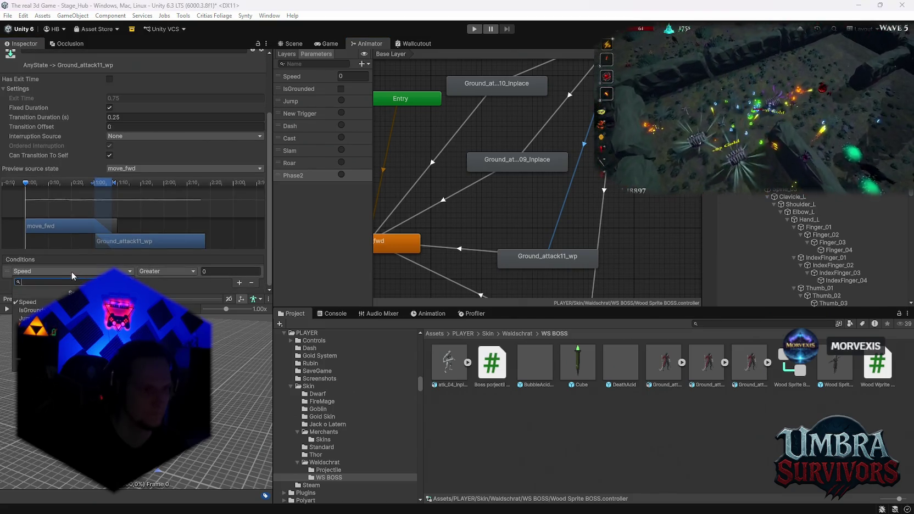
pyautogui.click(33, 334)
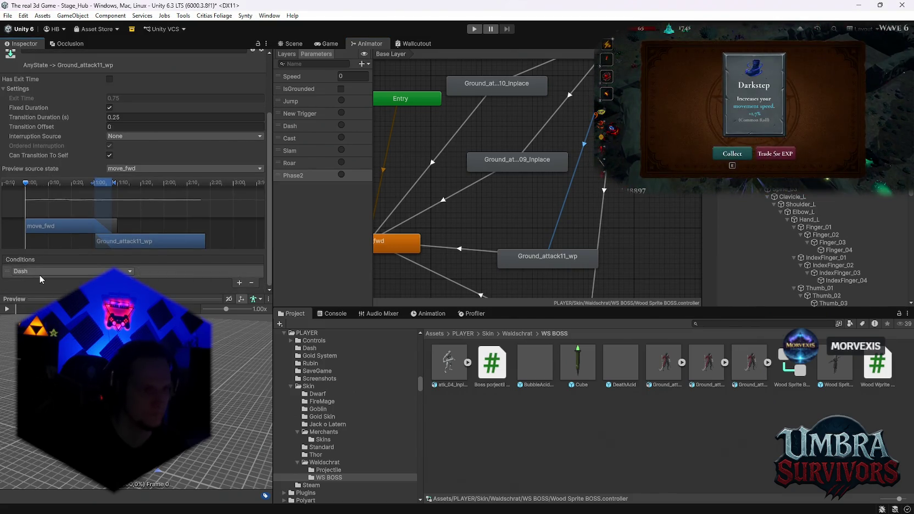
pyautogui.click(40, 273)
pyautogui.click(33, 345)
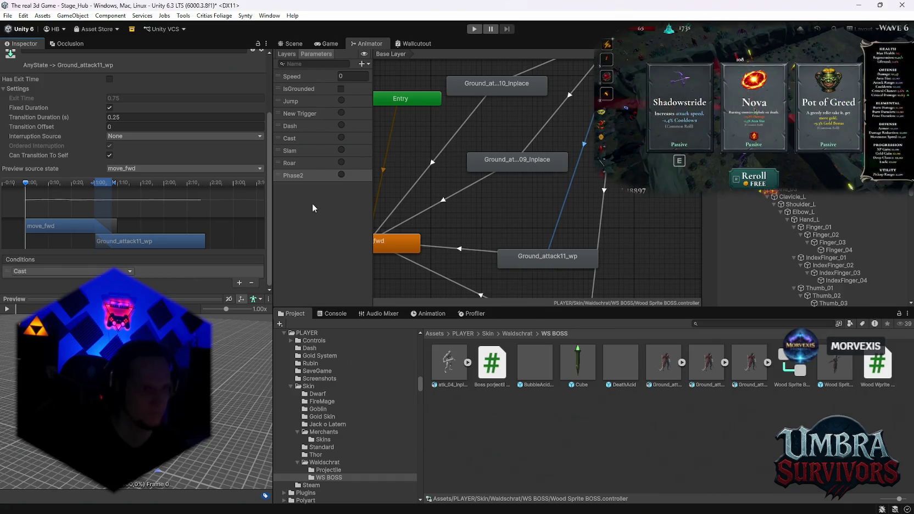
pyautogui.click(125, 138)
pyautogui.click(135, 157)
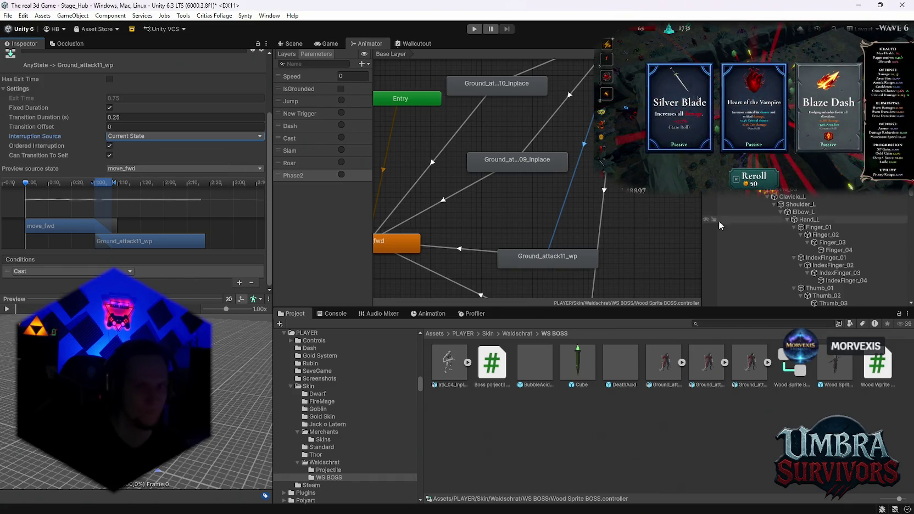
# - Add a Slam condition to the Any State transition into atk_04_Inplace
pyautogui.moveTo(620, 256); pyautogui.dragTo(580, 174)
pyautogui.click(500, 180)
pyautogui.click(562, 211)
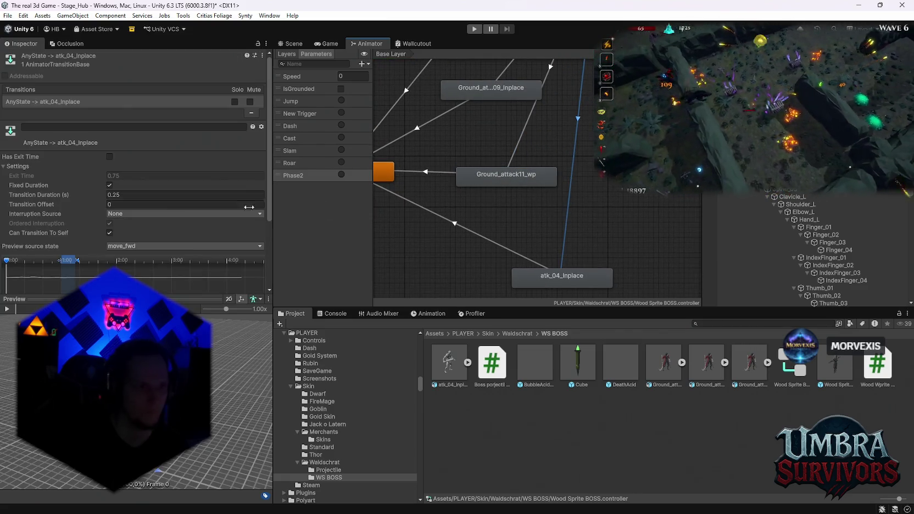
pyautogui.scroll(-3, 73, 210)
pyautogui.scroll(-3, 84, 263)
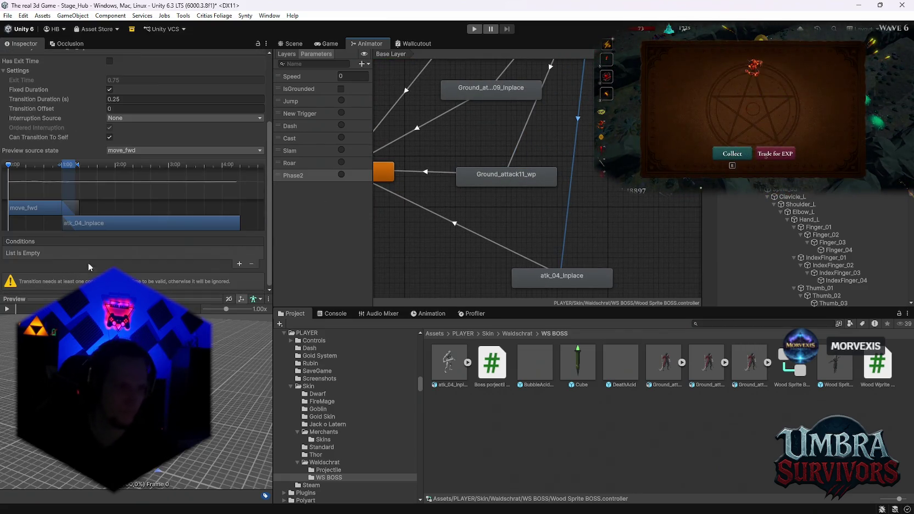
pyautogui.doubleClick(571, 275)
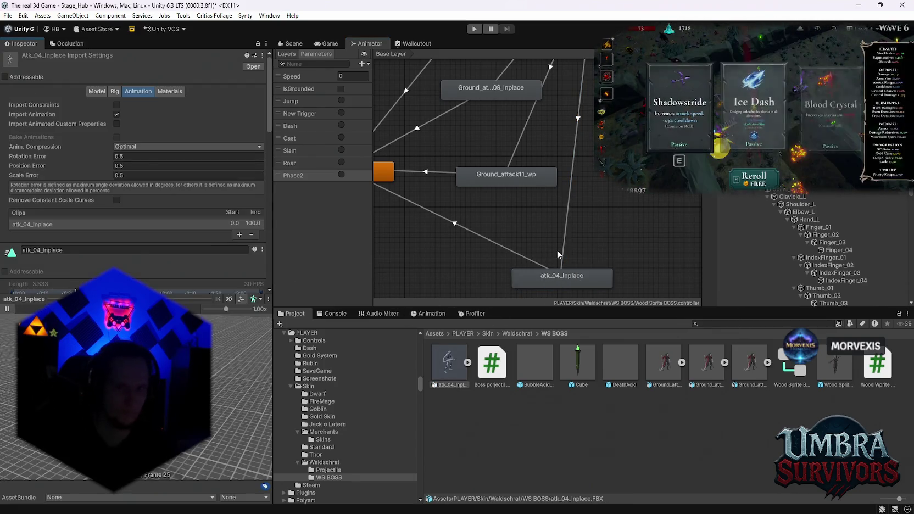
pyautogui.click(578, 118)
pyautogui.scroll(-3, 81, 153)
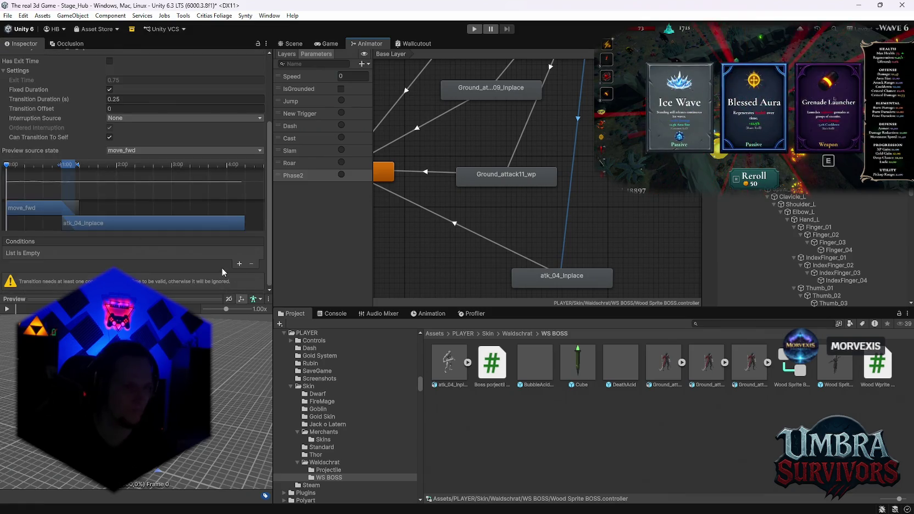
pyautogui.click(239, 264)
pyautogui.click(71, 271)
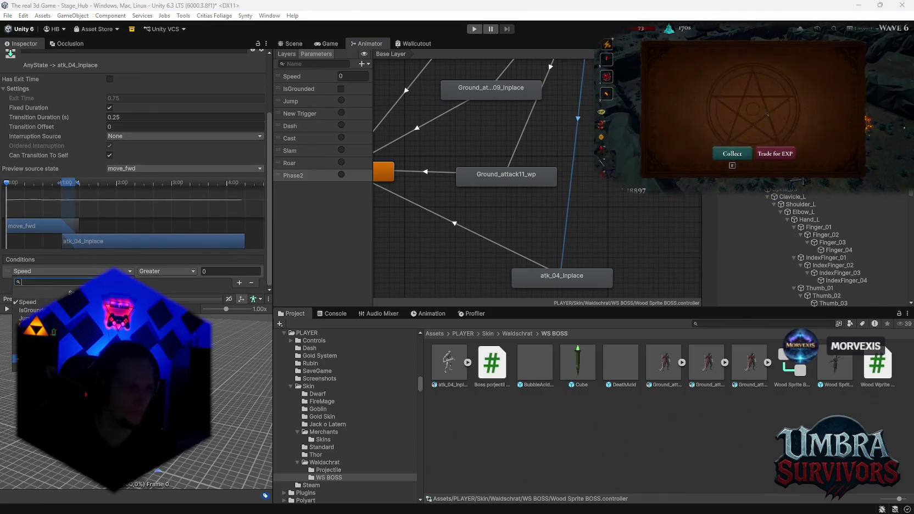
pyautogui.click(16, 352)
# - Pan the graph to the Entry state and select the Wood Sprite BOSS prefab
pyautogui.scroll(2, 161, 282)
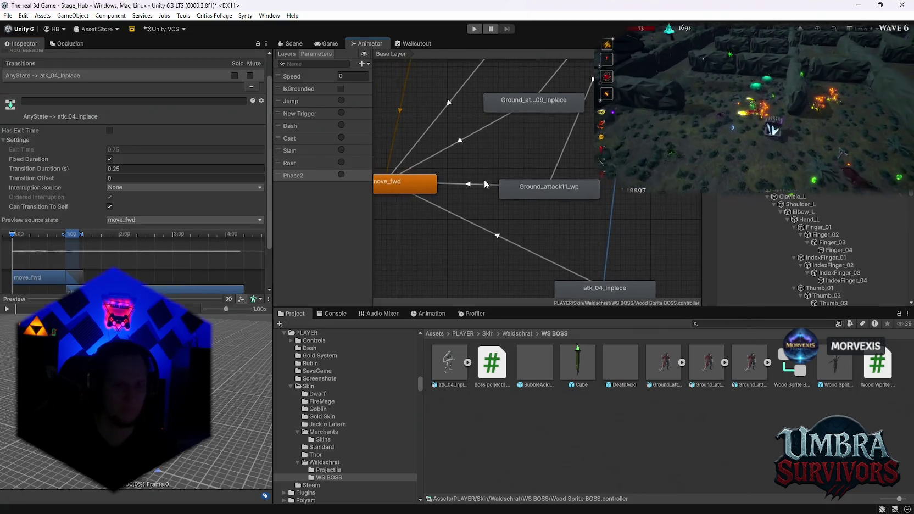
pyautogui.scroll(-2, 500, 189)
pyautogui.scroll(2, 497, 218)
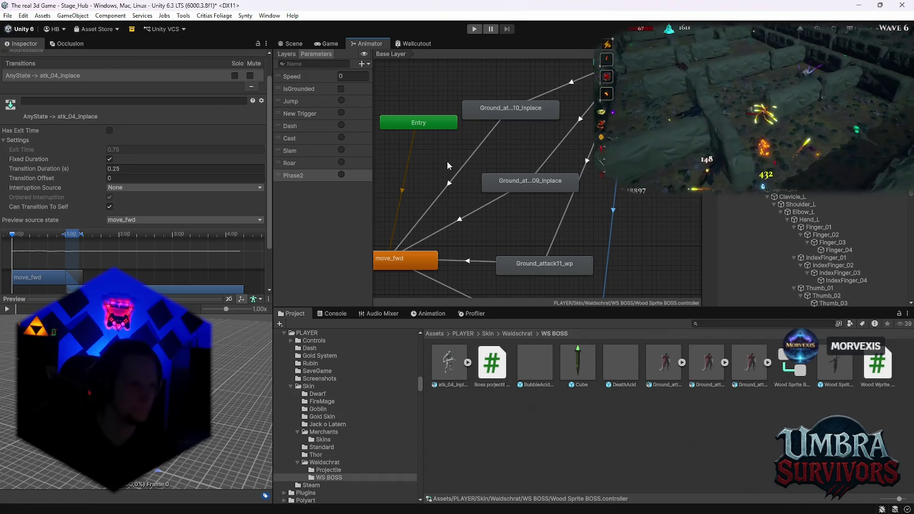
pyautogui.moveTo(443, 152); pyautogui.dragTo(488, 164)
pyautogui.scroll(-2, 495, 167)
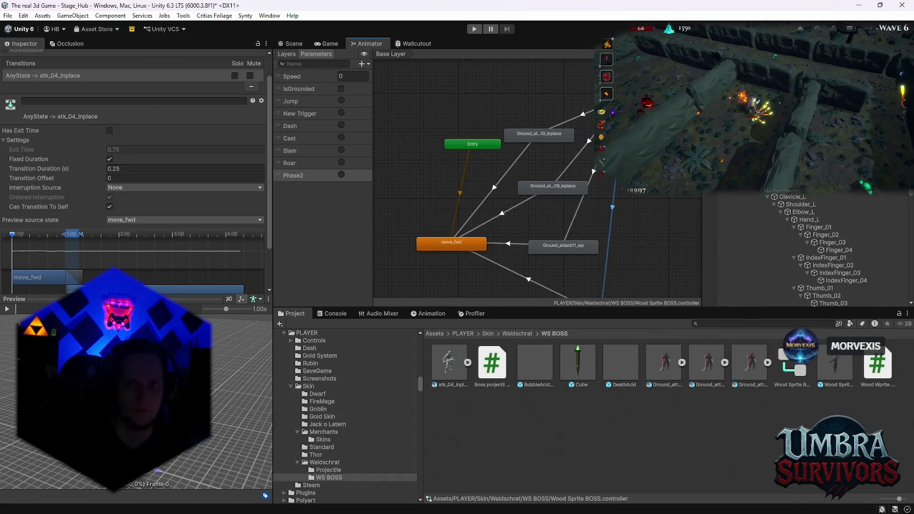
pyautogui.click(831, 375)
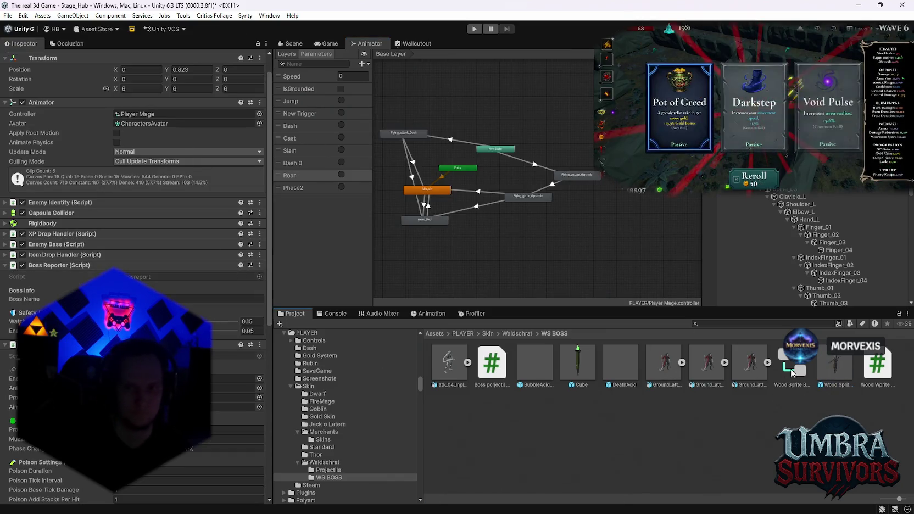
# - Paste the Wood Sprite BOSS controller into the boss prefab's Animator Controller field
pyautogui.click(141, 117)
pyautogui.hotkey('ctrl', 'v')
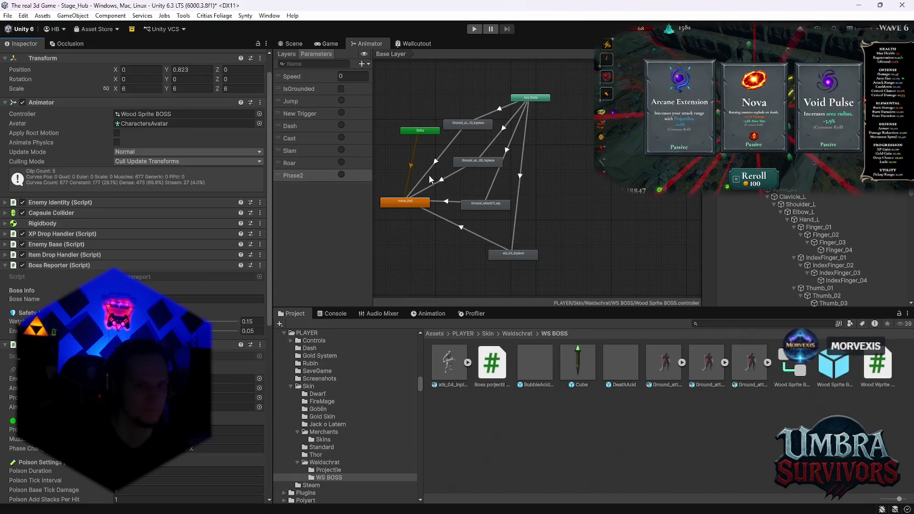
pyautogui.scroll(2, 517, 188)
pyautogui.click(134, 114)
pyautogui.scroll(3, 556, 212)
pyautogui.moveTo(557, 209); pyautogui.dragTo(537, 201)
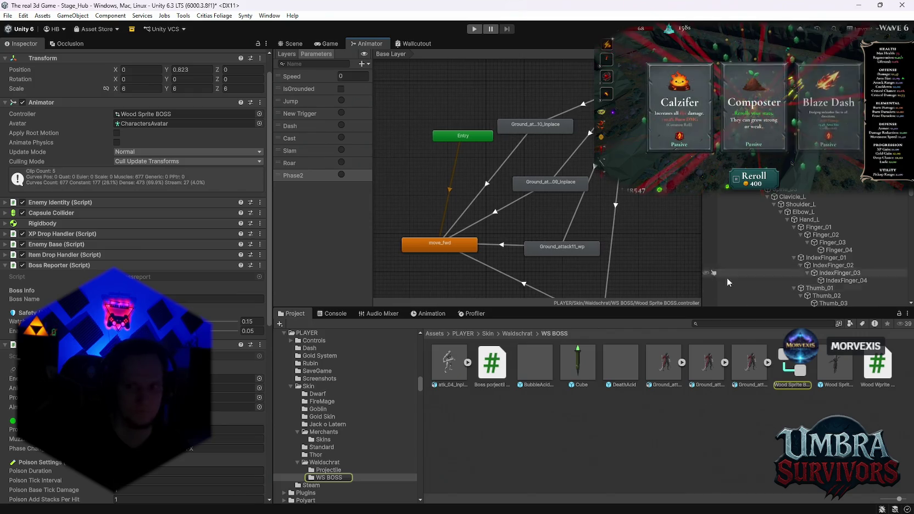
pyautogui.moveTo(461, 227); pyautogui.dragTo(477, 197)
pyautogui.scroll(-10, 131, 220)
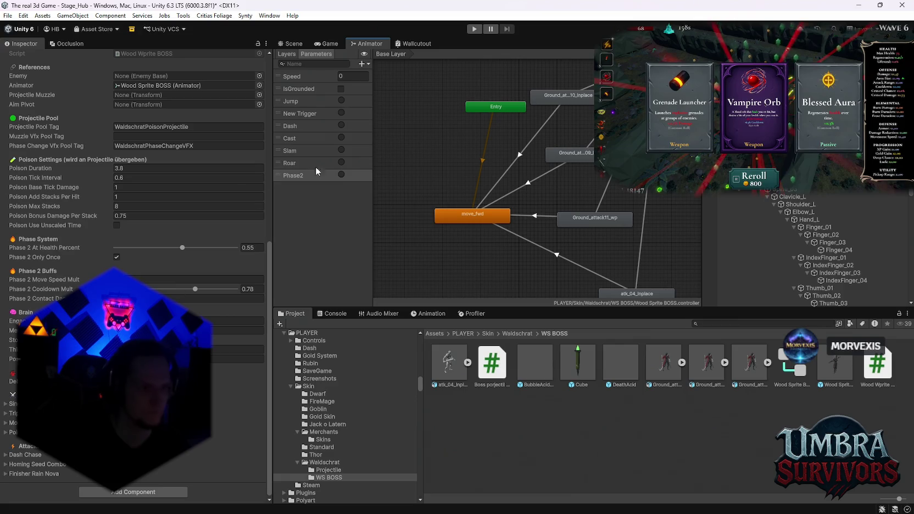
# - Save the prefab and the project, then exit Prefab mode to Stage_Hub
pyautogui.click(329, 44)
pyautogui.click(291, 44)
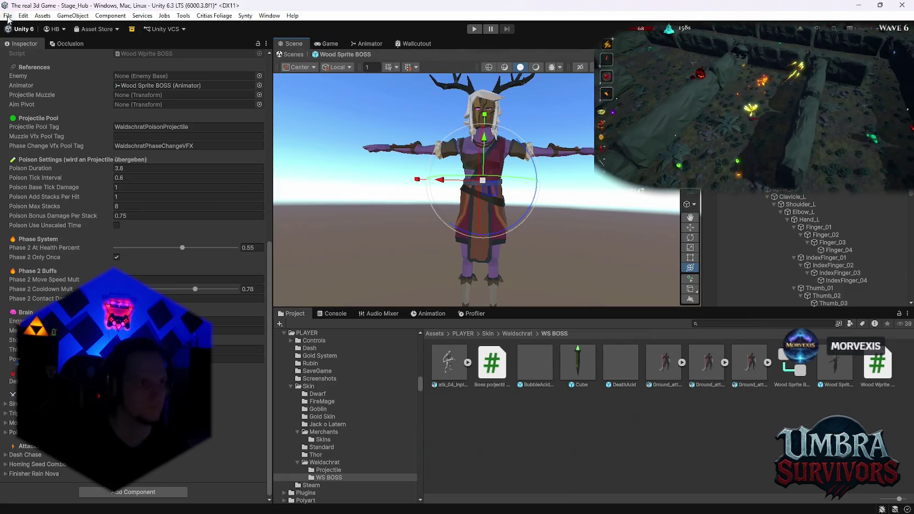
pyautogui.click(7, 15)
pyautogui.click(22, 63)
pyautogui.click(8, 15)
pyautogui.click(33, 118)
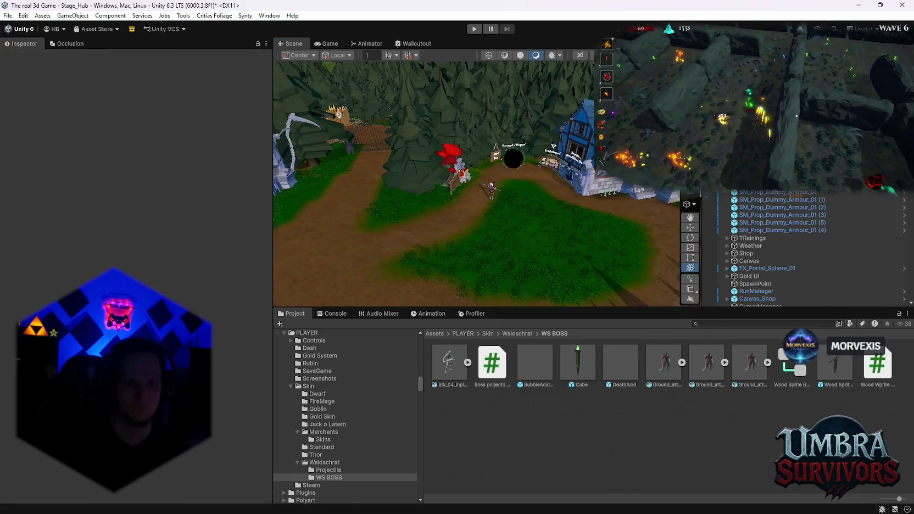
pyautogui.click(293, 54)
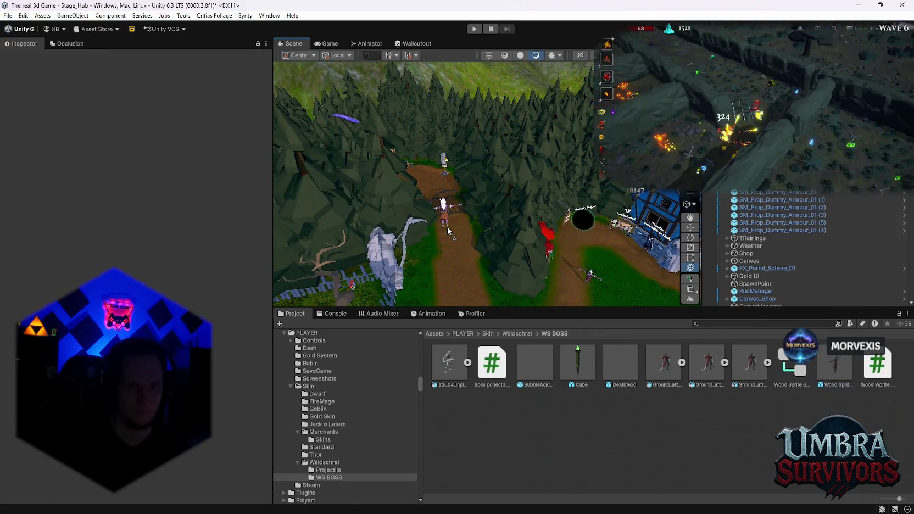
# - Frame the Wood Sprite BOSS, playtest Stage_Hub in the Game view, then stop play mode
pyautogui.click(446, 227)
pyautogui.press('f')
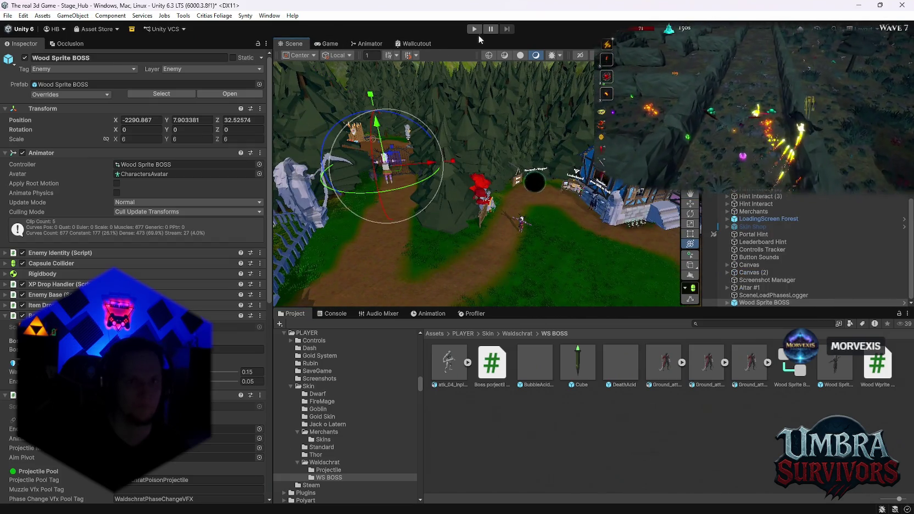
pyautogui.click(475, 29)
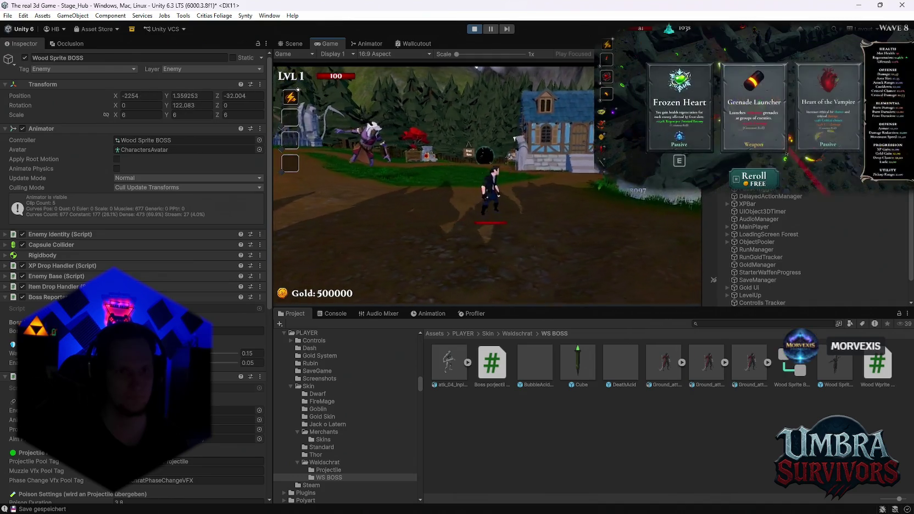
pyautogui.press('Escape')
pyautogui.click(474, 29)
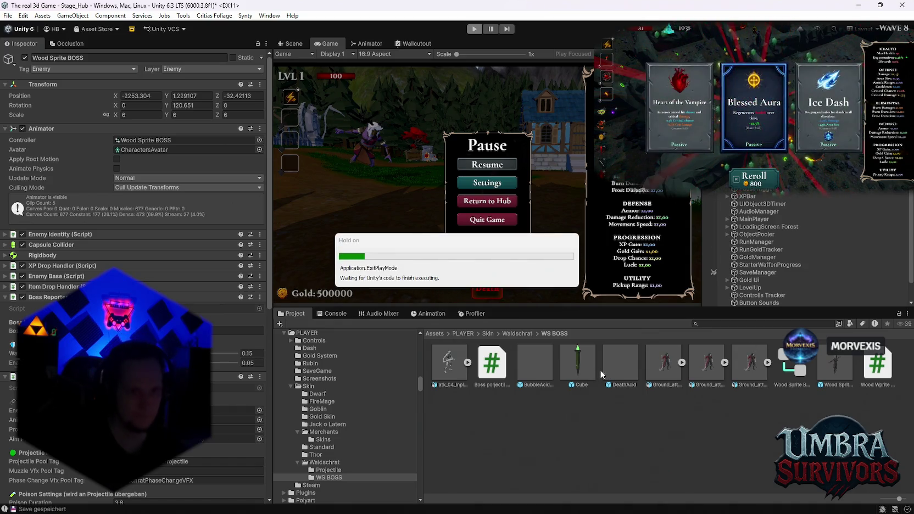
pyautogui.click(485, 369)
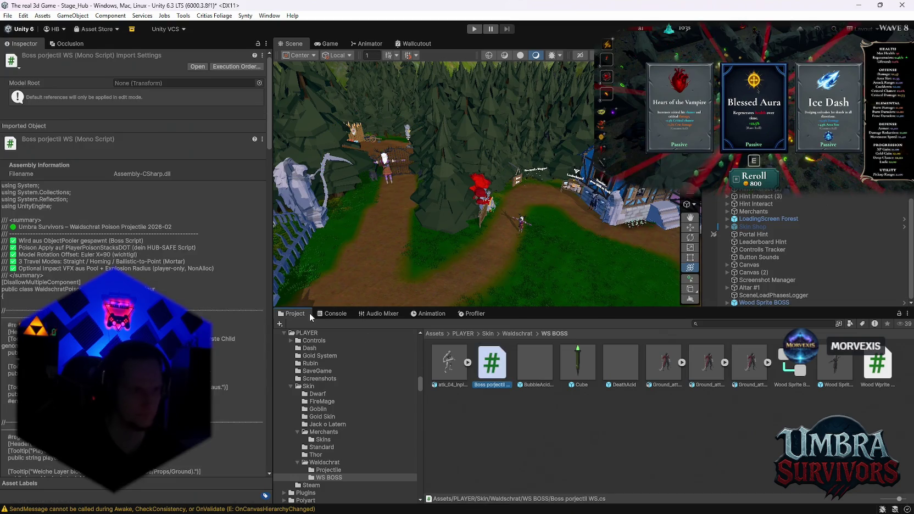
# - Set the Cube projectile's Model Rotation Offset X to 0
pyautogui.click(585, 364)
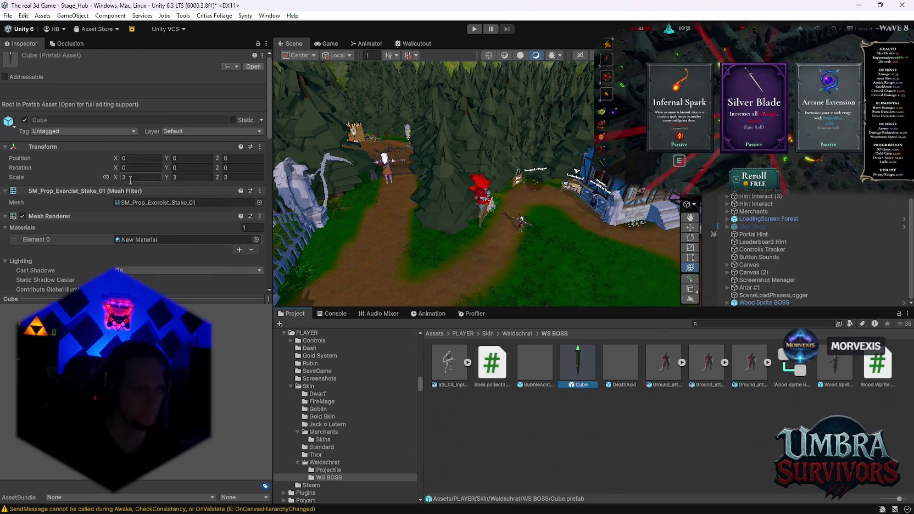
pyautogui.scroll(-5, 129, 179)
pyautogui.click(4, 174)
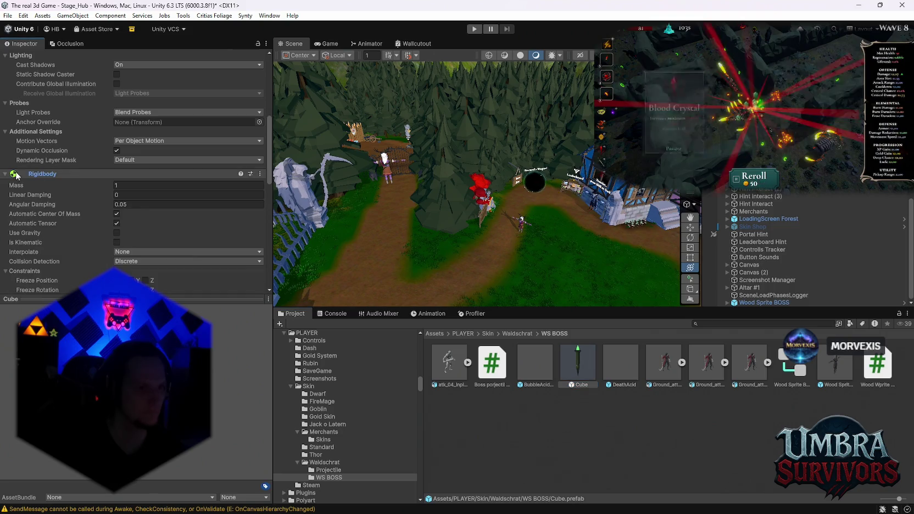
pyautogui.scroll(-6, 136, 224)
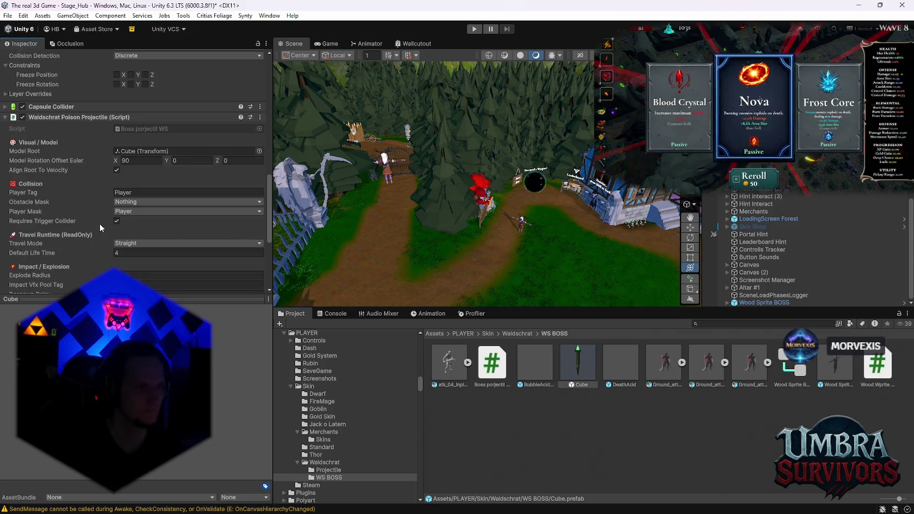
pyautogui.scroll(-2, 76, 181)
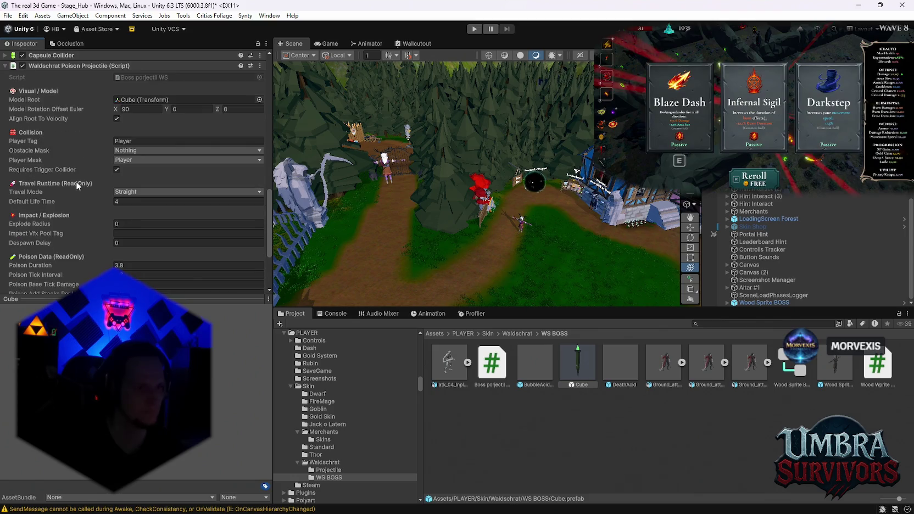
pyautogui.scroll(-4, 77, 183)
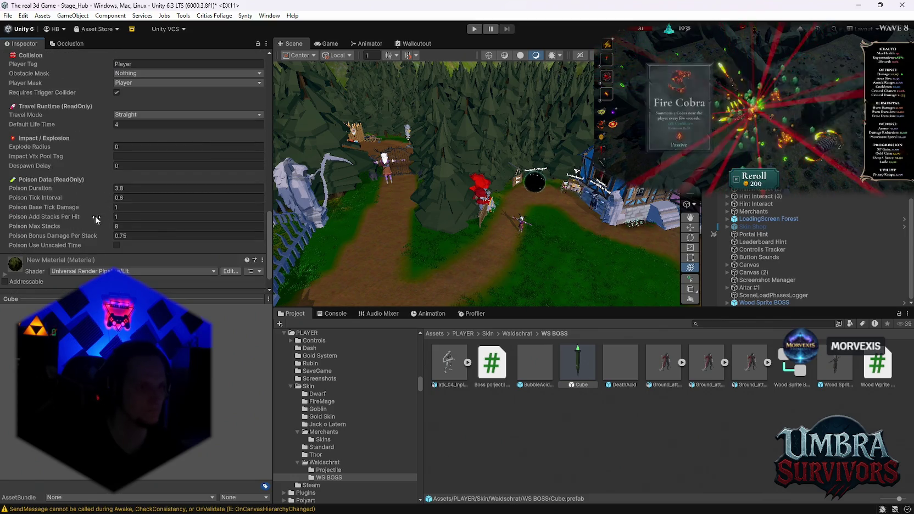
pyautogui.scroll(2, 86, 197)
pyautogui.scroll(2, 87, 200)
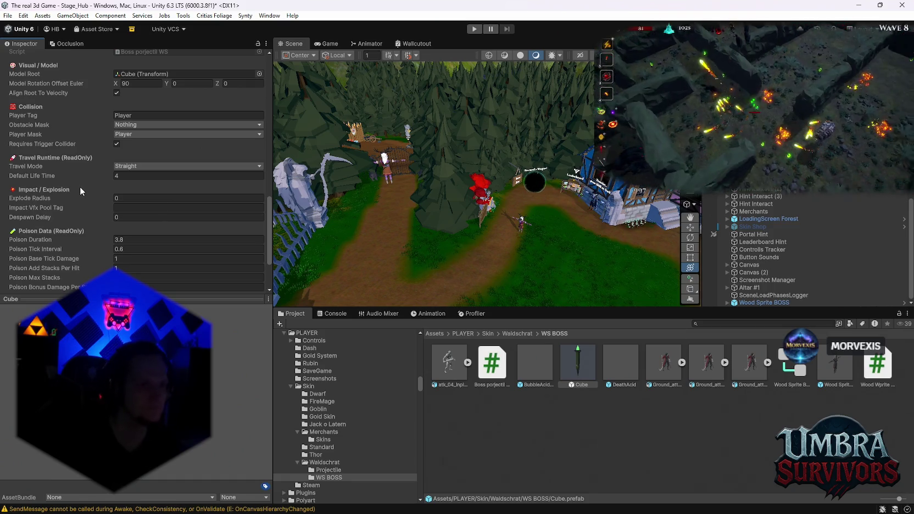
pyautogui.scroll(2, 81, 187)
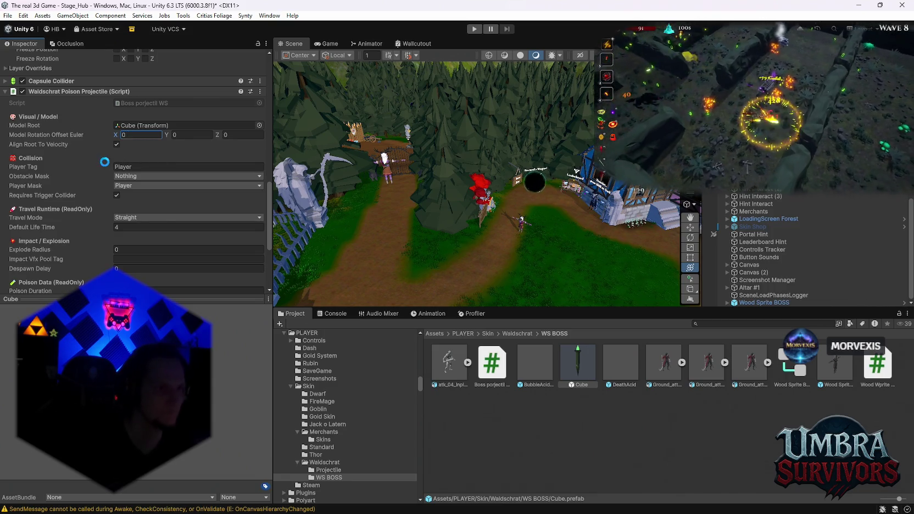
pyautogui.write('0')
pyautogui.moveTo(51, 140)
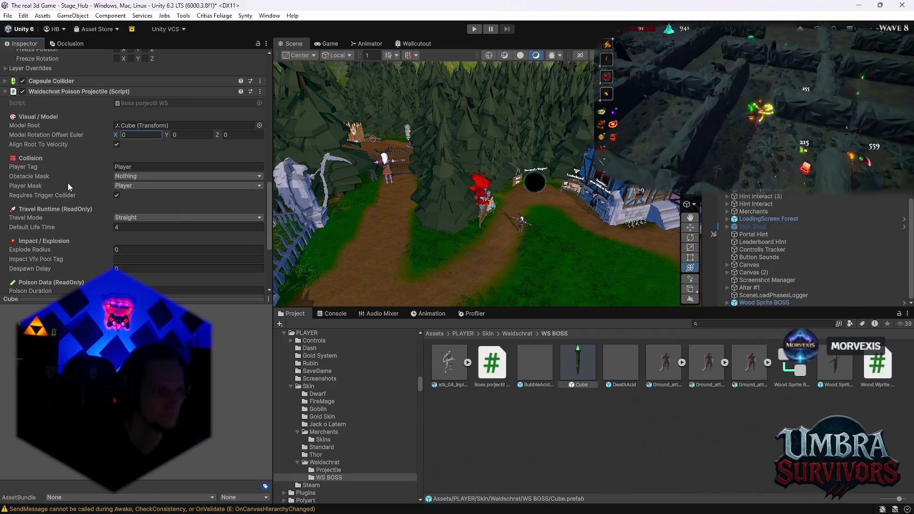
# - Switch the projectile's Travel Mode to Homing and set its scale to 4
pyautogui.scroll(-2, 82, 195)
pyautogui.click(133, 193)
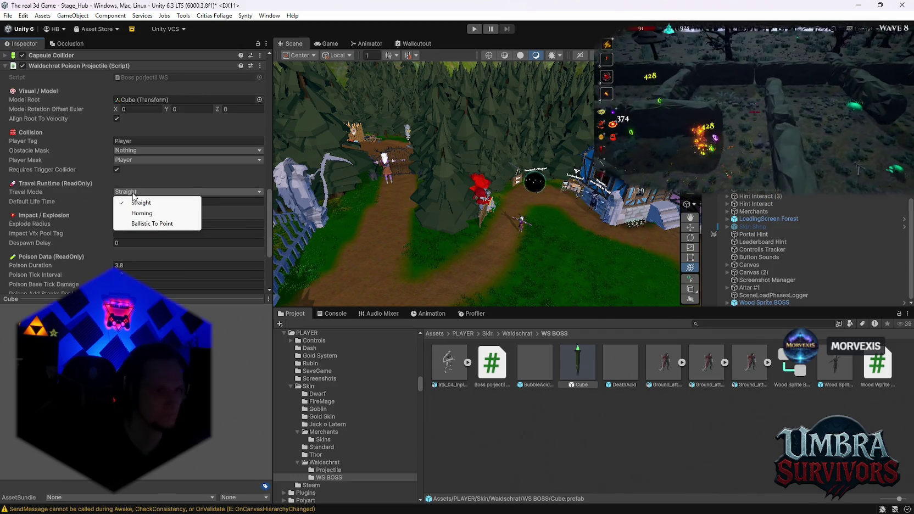
pyautogui.click(142, 214)
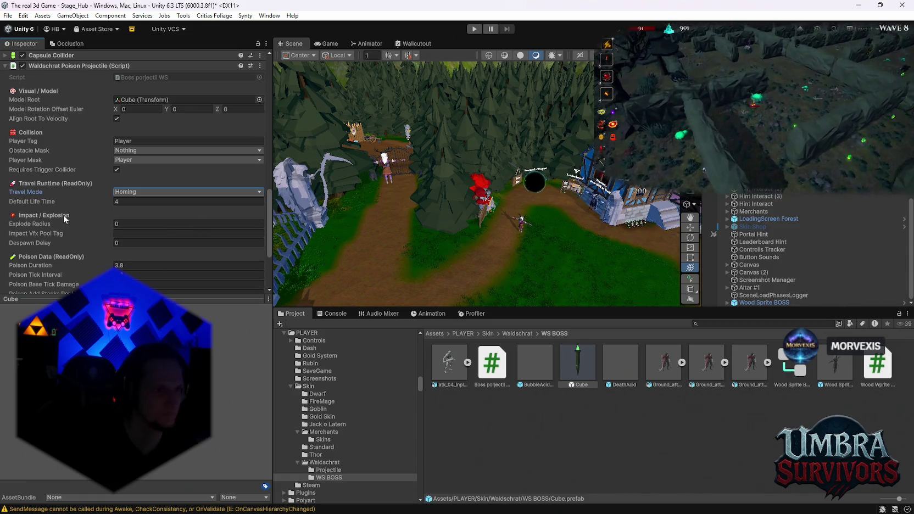
pyautogui.scroll(8, 74, 220)
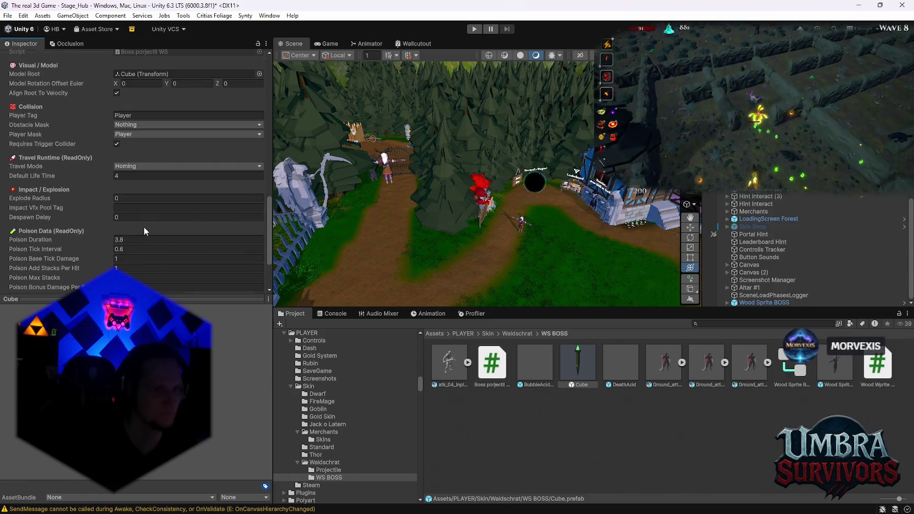
pyautogui.scroll(10, 110, 212)
pyautogui.click(138, 177)
pyautogui.write('4')
pyautogui.press('Return')
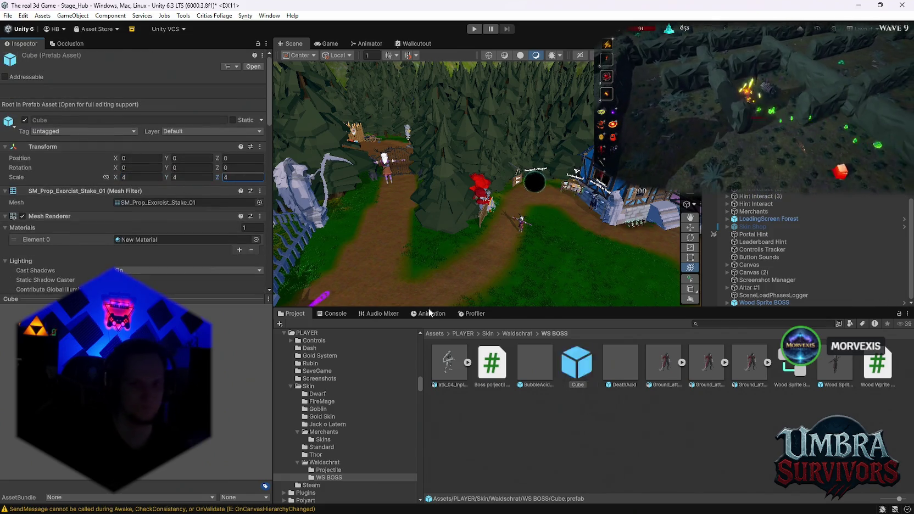
pyautogui.click(494, 362)
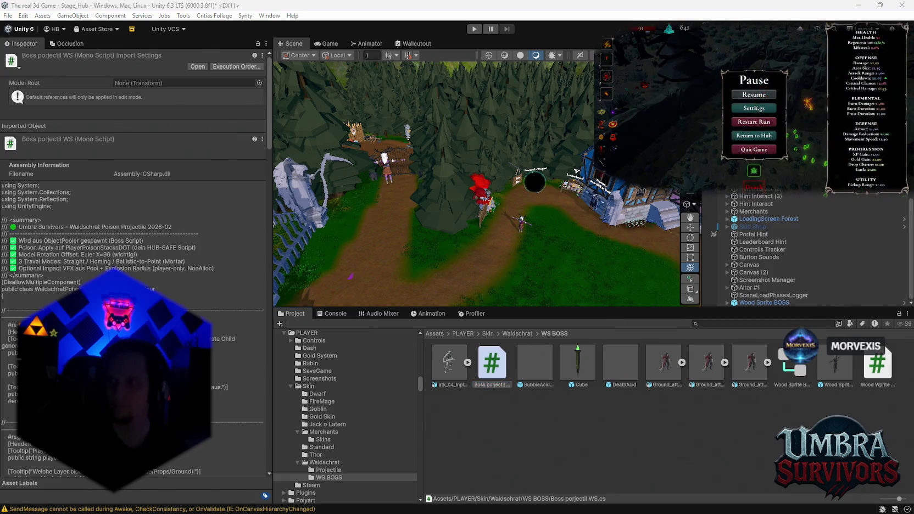
pyautogui.press('Escape')
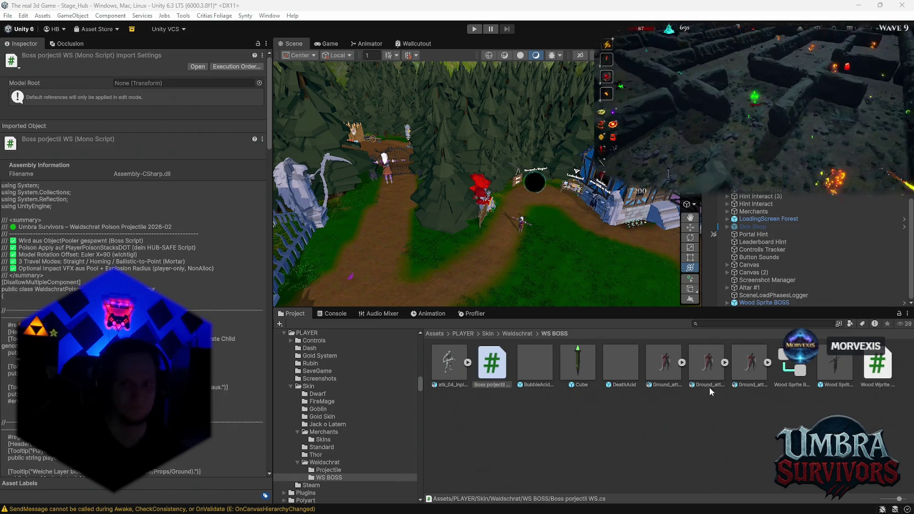
# - Select the Wood Sprite BOSS prefab in the WS BOSS folder and scroll its components
pyautogui.click(846, 374)
pyautogui.scroll(-20, 141, 181)
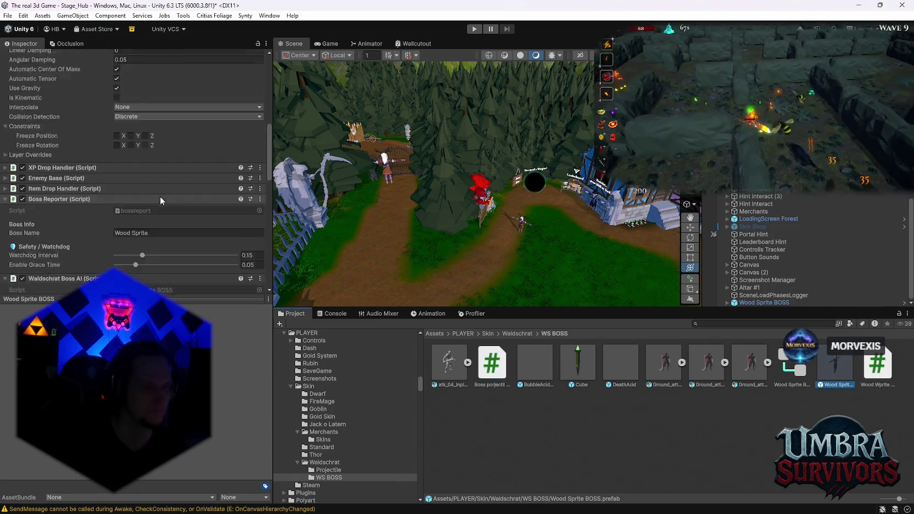
# - Set the brain's Melee Preference Distance, Think Interval 0.1 and Post Attack Delay 0.25
pyautogui.scroll(-3, 172, 202)
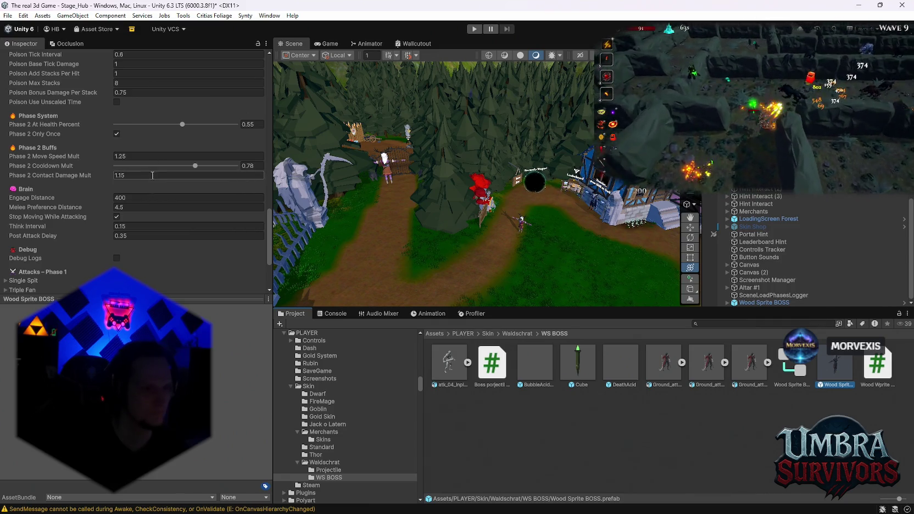
pyautogui.click(139, 208)
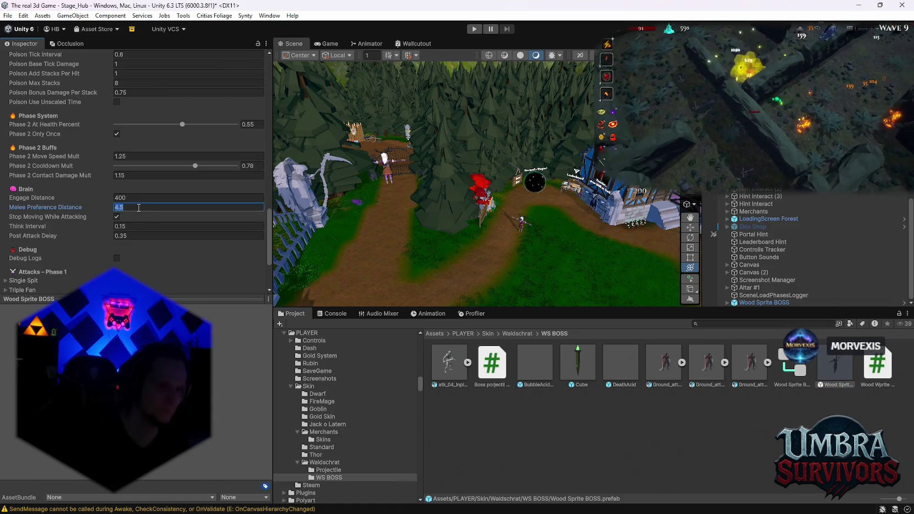
pyautogui.write('40')
pyautogui.write('0')
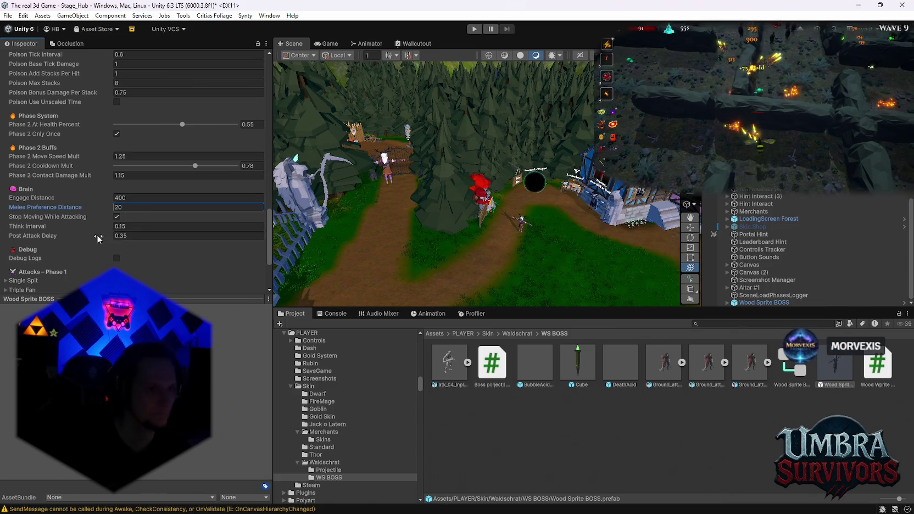
pyautogui.moveTo(47, 232)
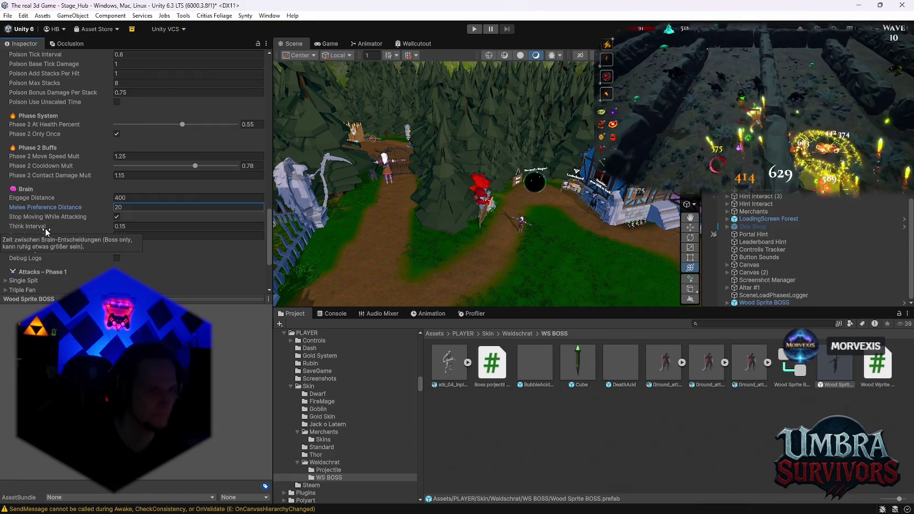
pyautogui.click(138, 227)
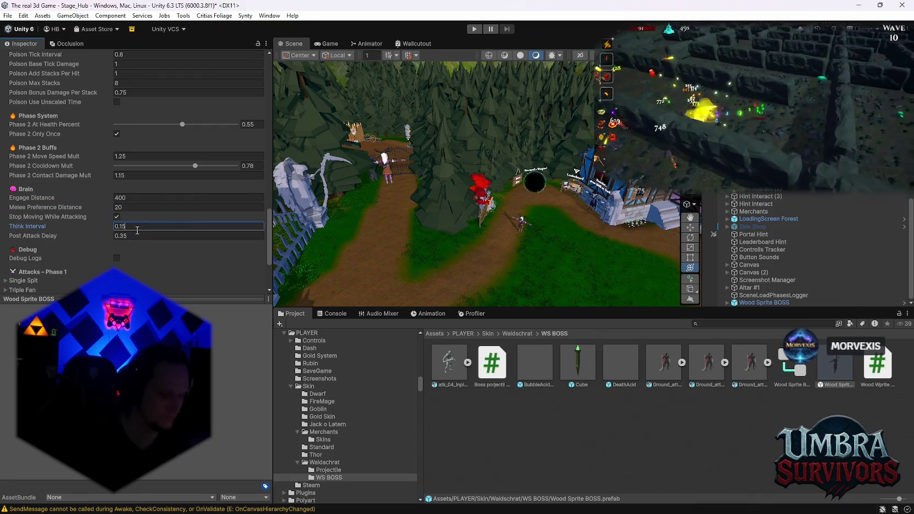
pyautogui.write('0.1')
pyautogui.press('BackSpace')
pyautogui.moveTo(50, 235)
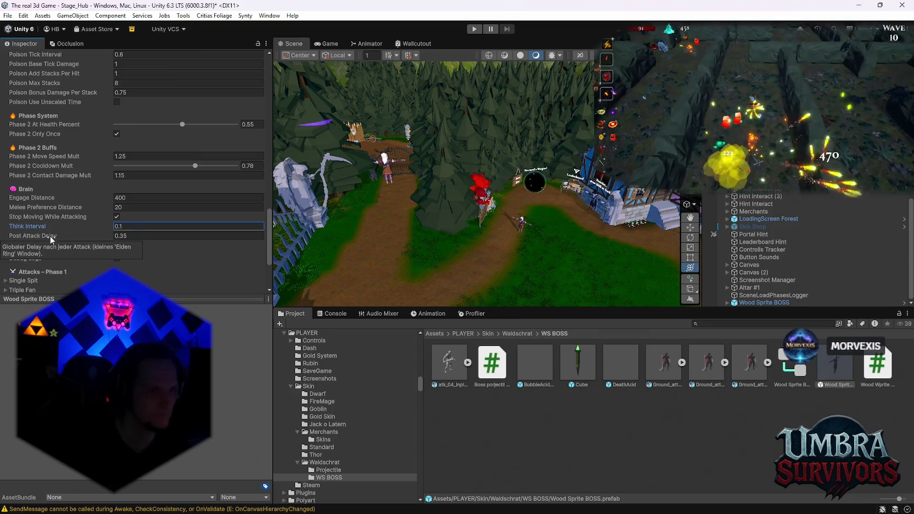
pyautogui.click(153, 235)
pyautogui.write('0.25')
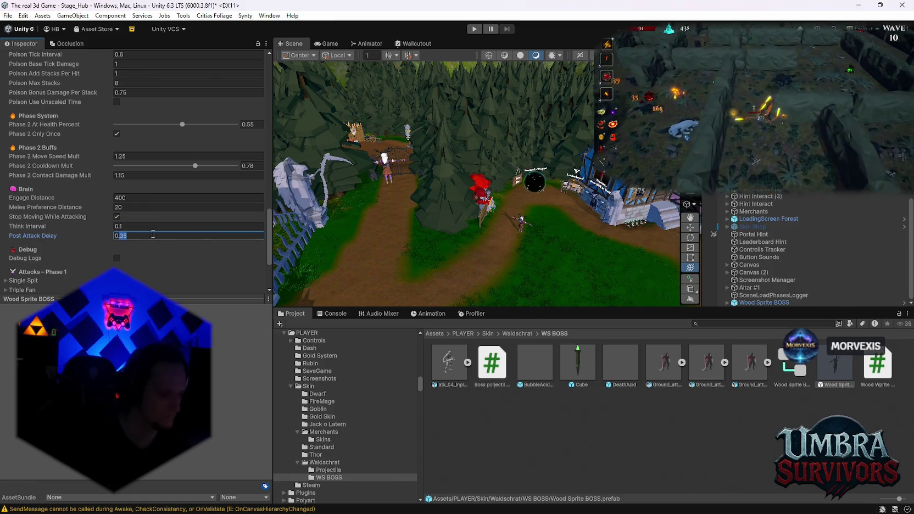
# - Expand Single Spit and Triple Fan and set both Explode Radius values to 5
pyautogui.scroll(-2, 126, 236)
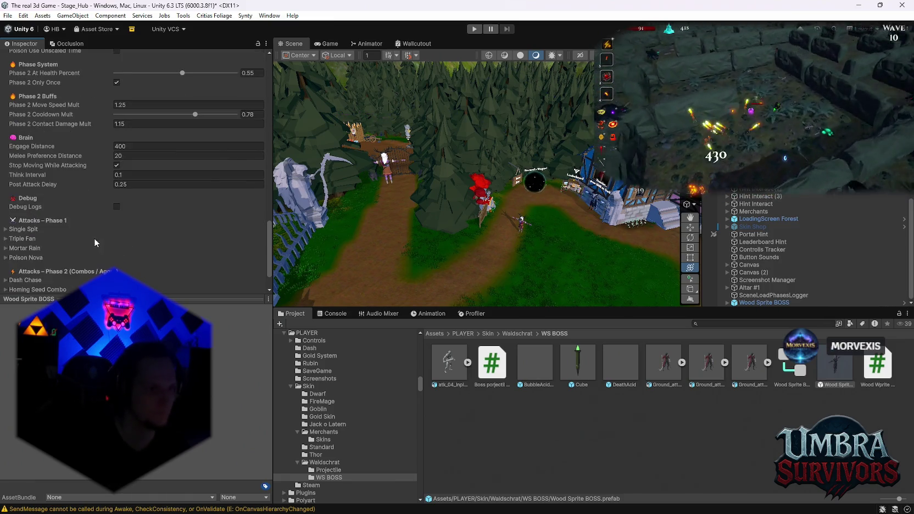
pyautogui.click(6, 236)
pyautogui.scroll(-1, 33, 232)
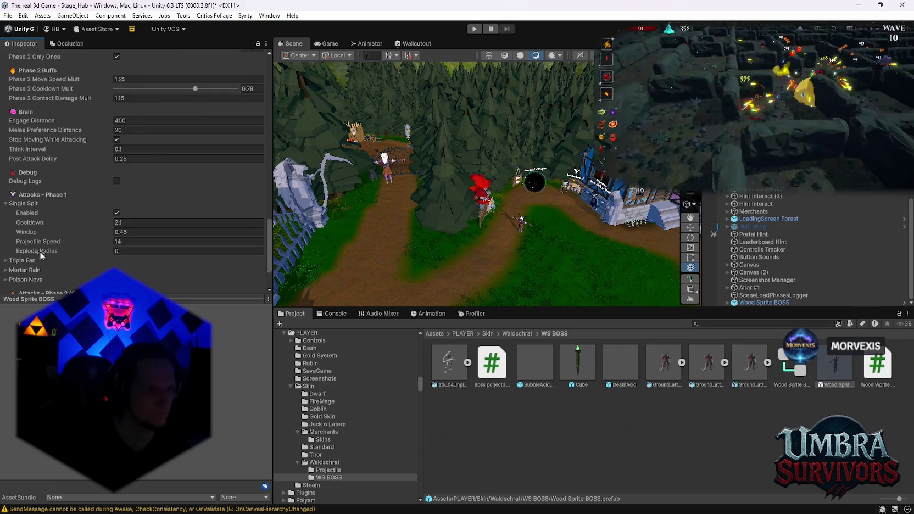
pyautogui.click(26, 260)
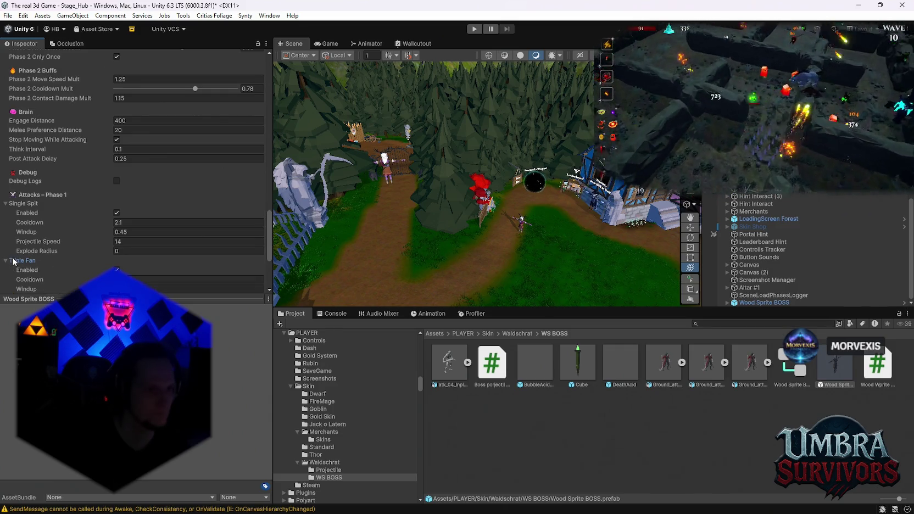
pyautogui.scroll(-2, 34, 249)
pyautogui.click(124, 201)
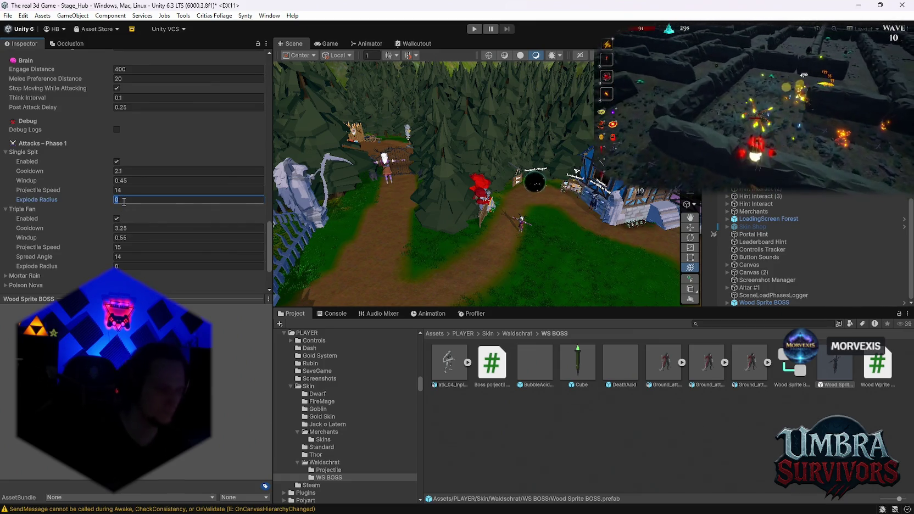
pyautogui.write('5')
pyautogui.click(124, 266)
pyautogui.write('5')
# - Expand Mortar Rain and Poison Nova, setting Poison Nova Ring Radius to 50
pyautogui.click(18, 277)
pyautogui.scroll(-2, 74, 236)
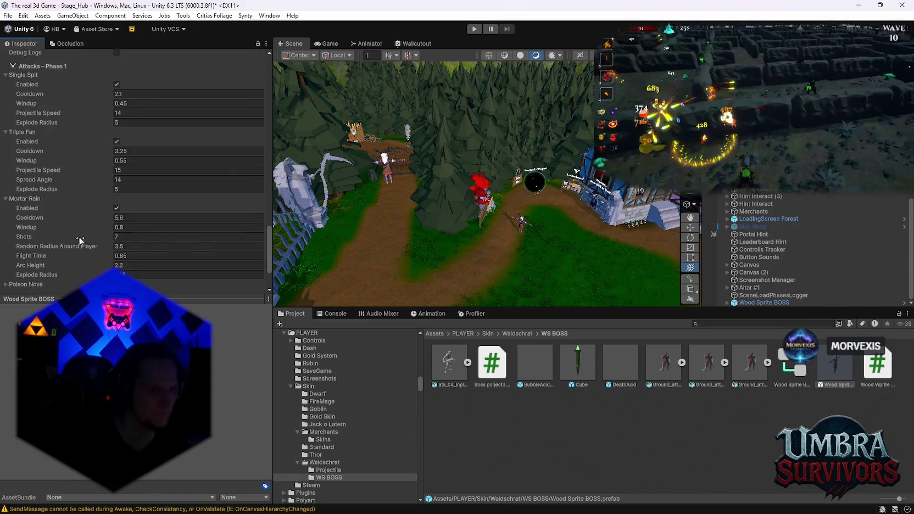
pyautogui.click(25, 284)
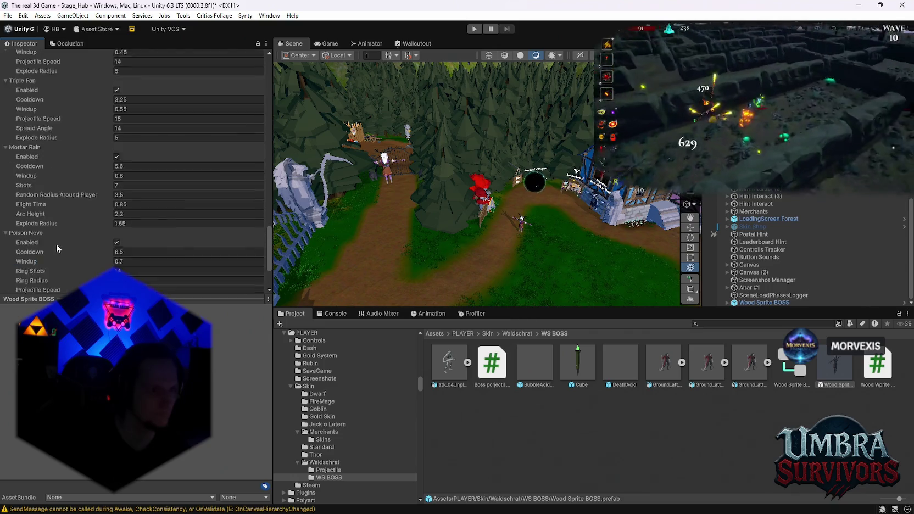
pyautogui.scroll(-3, 73, 248)
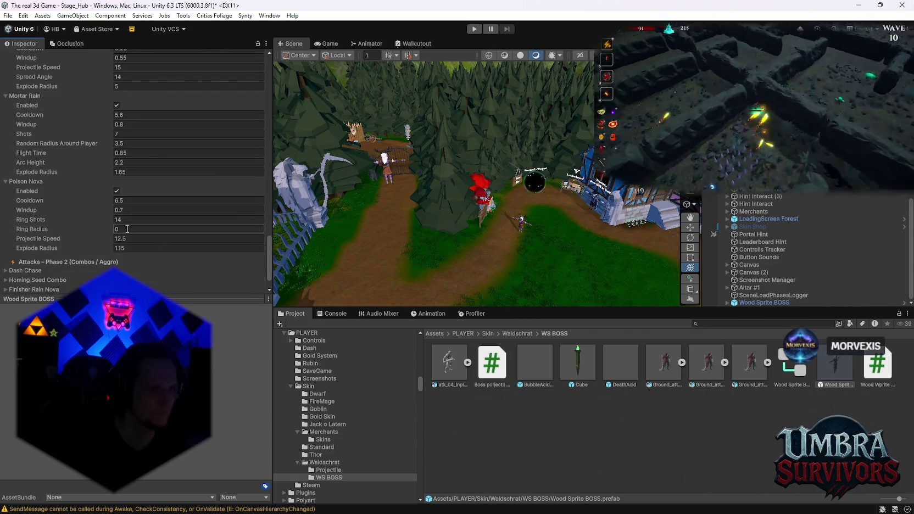
pyautogui.write('1')
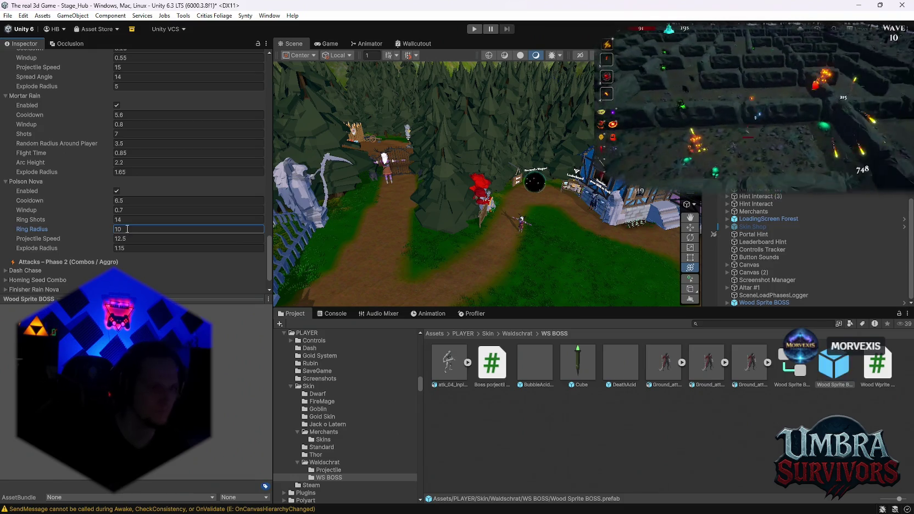
pyautogui.press('BackSpace')
pyautogui.press('BackSpace')
pyautogui.write('50')
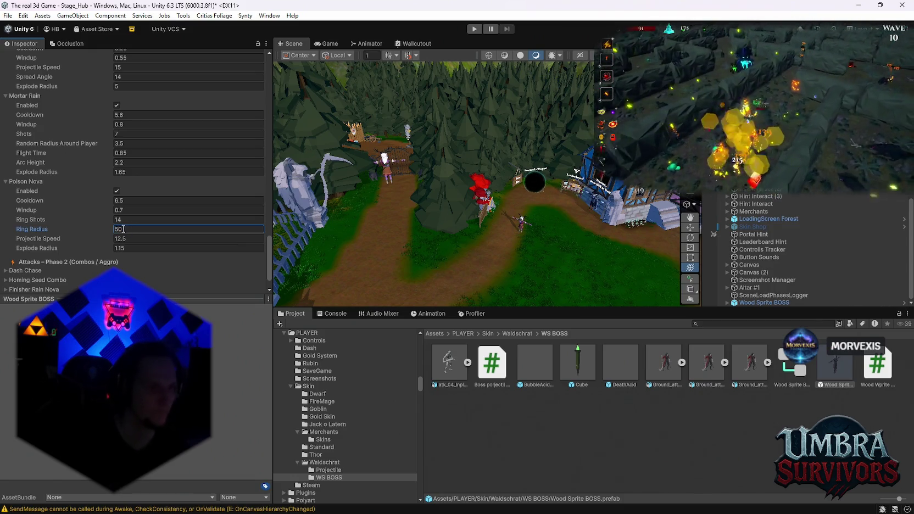
# - Set Mortar Rain's Random Radius Around Player to 40
pyautogui.scroll(2, 68, 231)
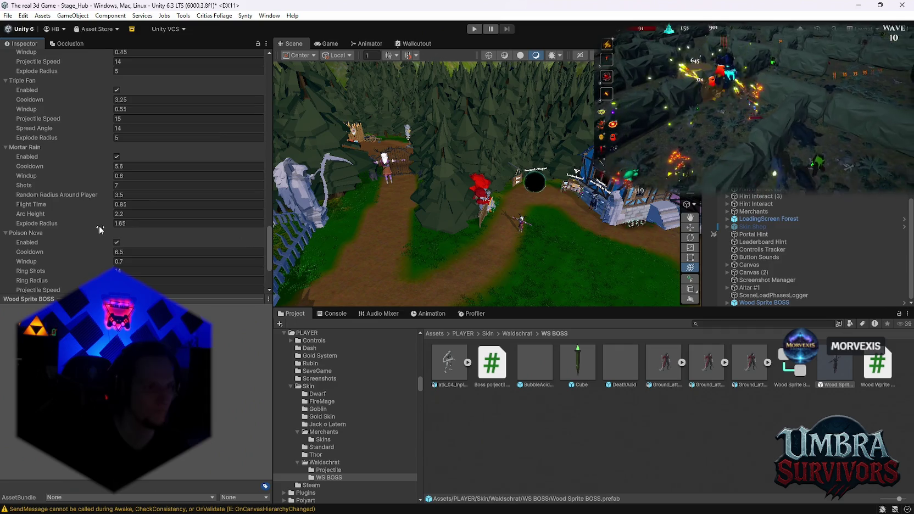
pyautogui.click(131, 195)
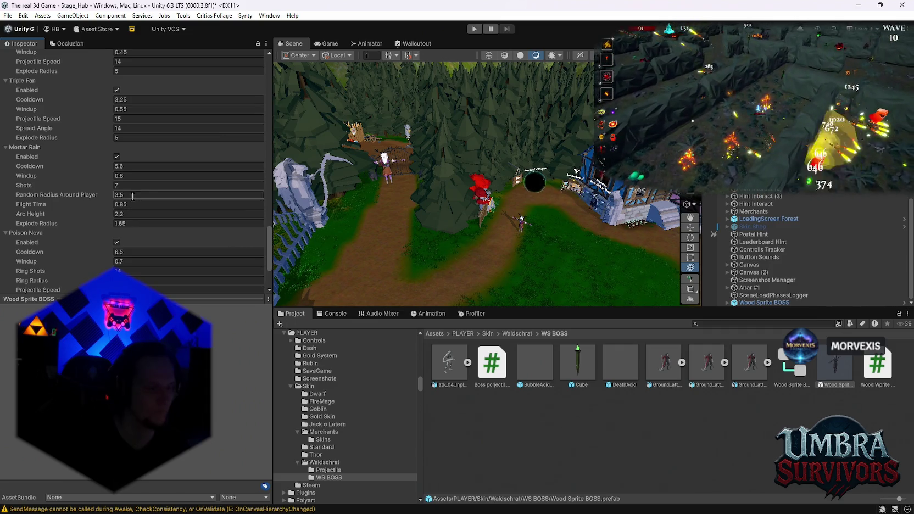
pyautogui.click(134, 195)
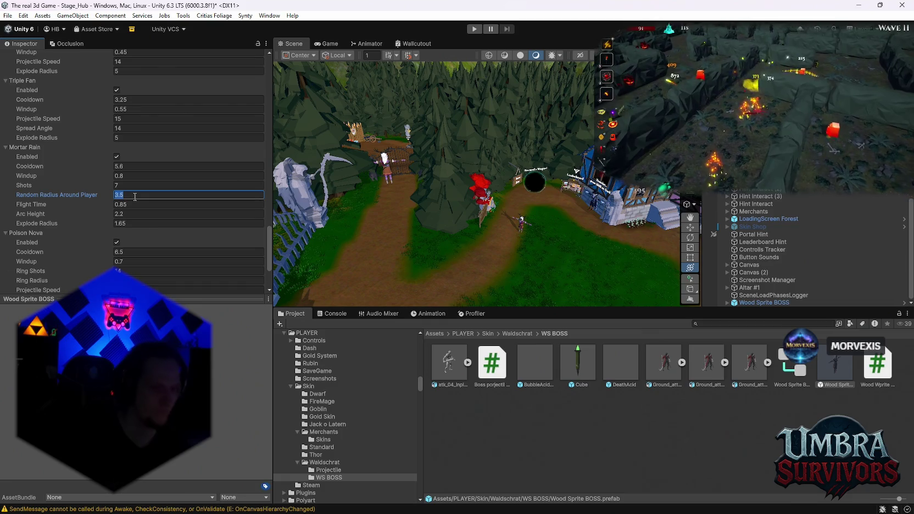
pyautogui.write('50')
pyautogui.press('BackSpace')
pyautogui.press('BackSpace')
pyautogui.write('40')
# - Lengthen the Triple Fan windup, widen its spread angle, and set Mortar Rain Flight Time to 2
pyautogui.scroll(3, 133, 196)
pyautogui.click(128, 180)
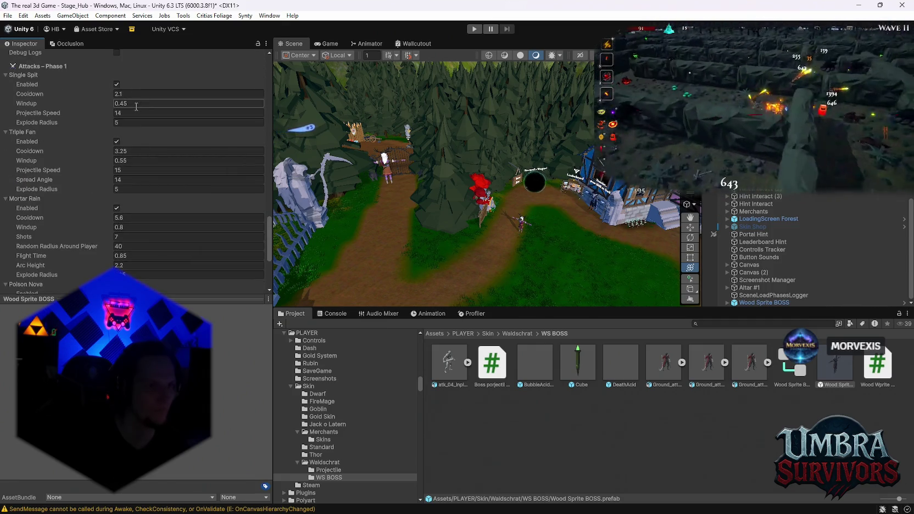
pyautogui.write('1')
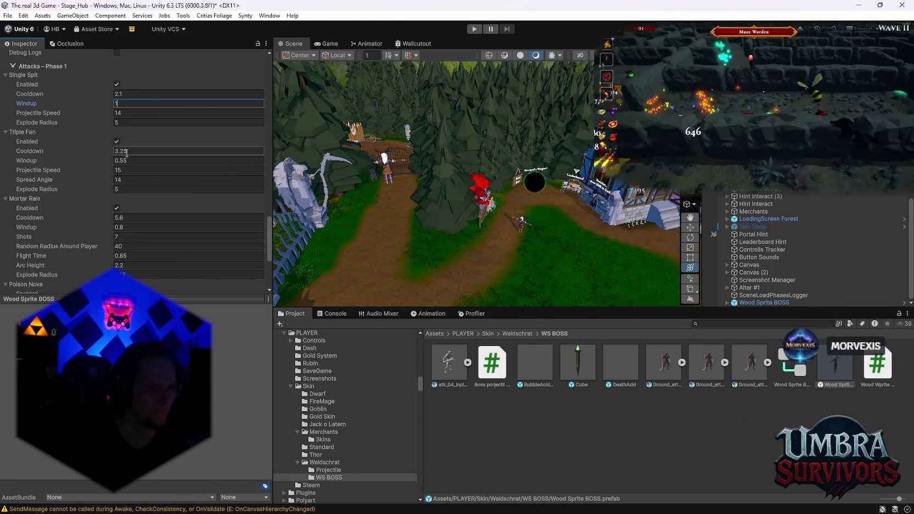
pyautogui.click(131, 160)
pyautogui.write('1')
pyautogui.click(131, 179)
pyautogui.write('25')
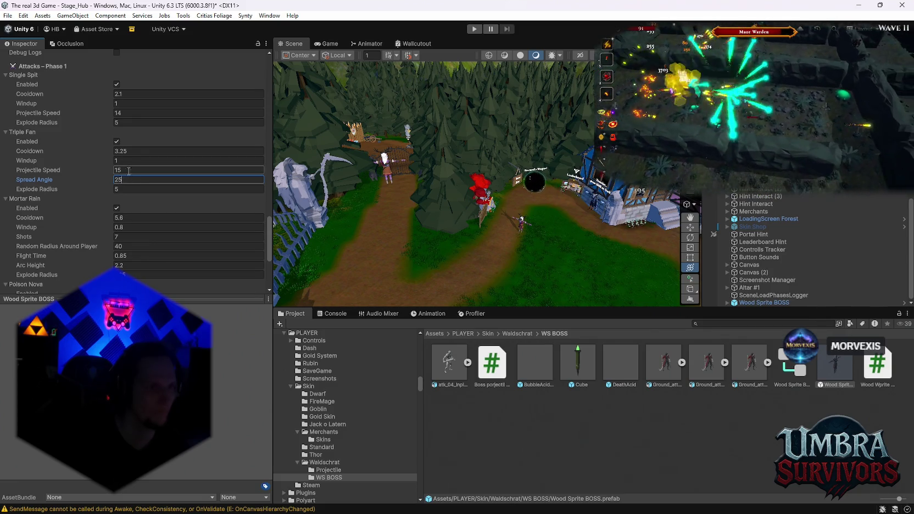
pyautogui.click(133, 256)
pyautogui.write('2')
# - Set Poison Nova Windup to 1.4 and Explode Radius to 10
pyautogui.scroll(-3, 143, 250)
pyautogui.write('1')
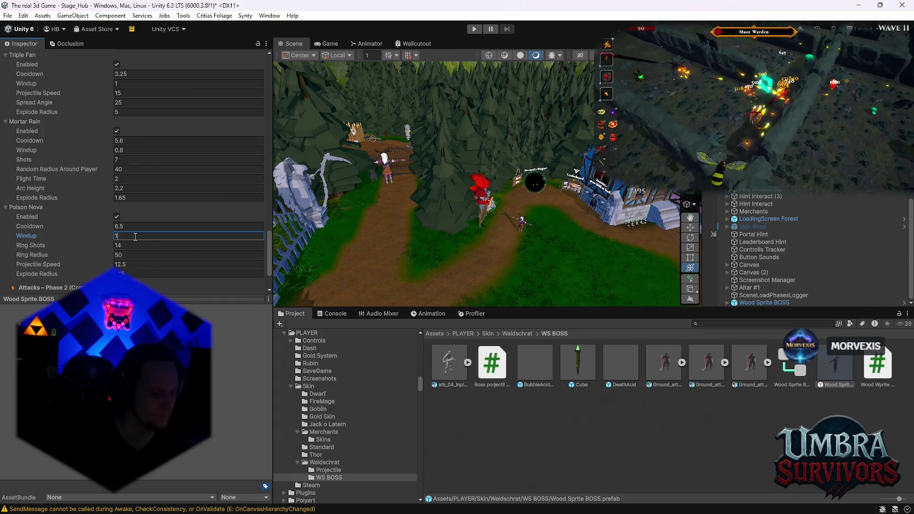
pyautogui.write('4')
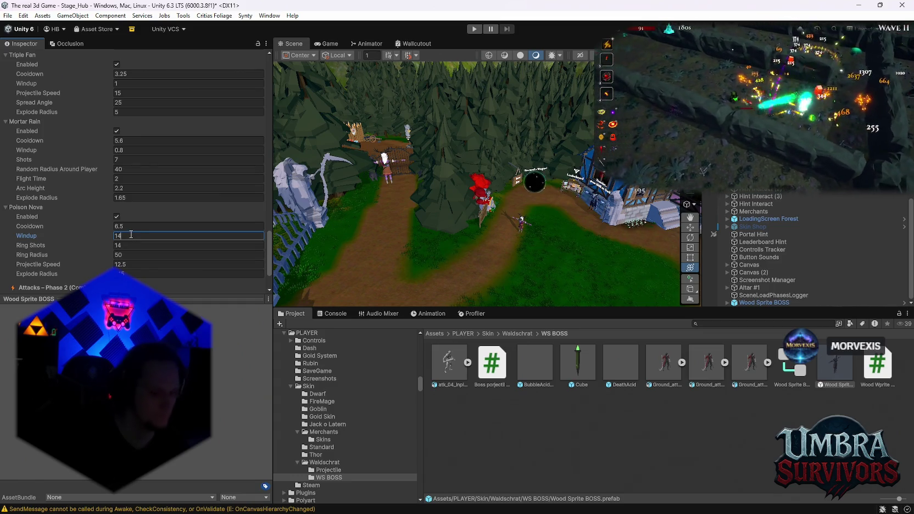
pyautogui.press('Left')
pyautogui.write('.')
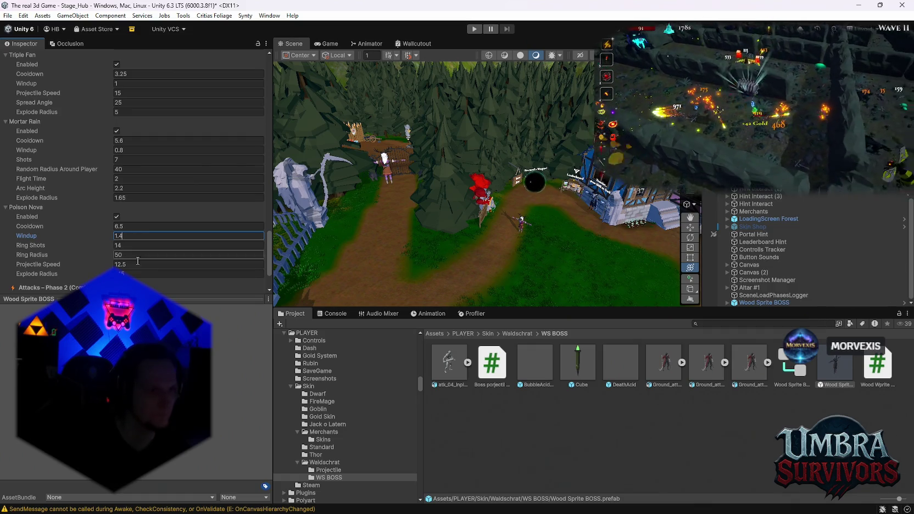
pyautogui.click(130, 273)
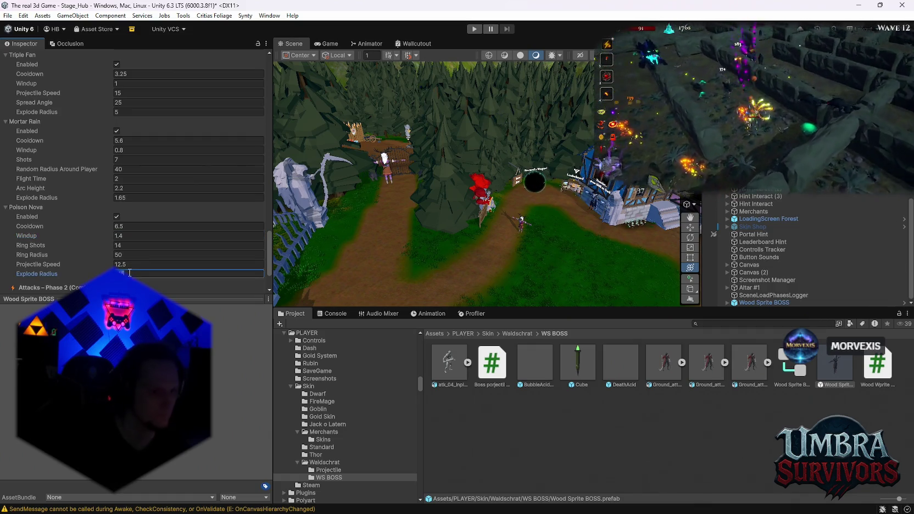
pyautogui.write('10')
pyautogui.press('Return')
pyautogui.scroll(-3, 76, 222)
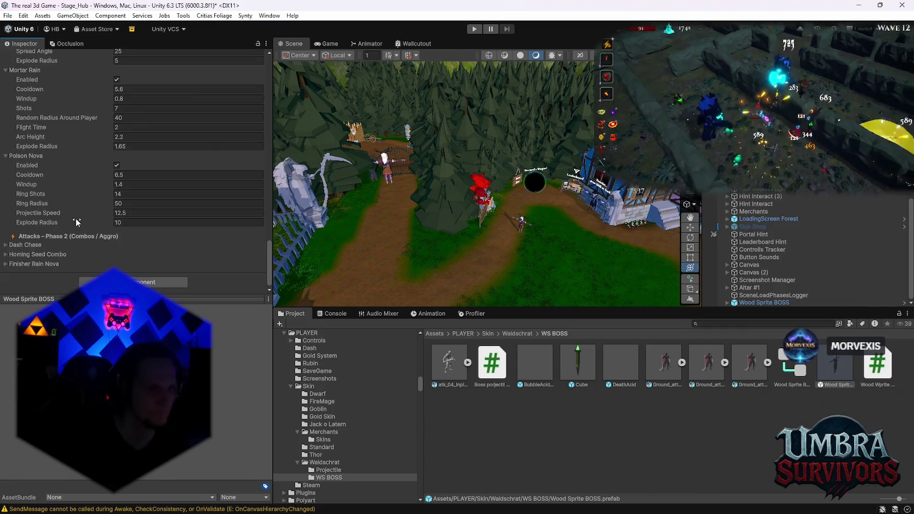
# - Expand Dash Chase and leave Dash Duration at 1.15
pyautogui.click(30, 246)
pyautogui.scroll(-3, 66, 241)
pyautogui.click(136, 226)
pyautogui.press('Return')
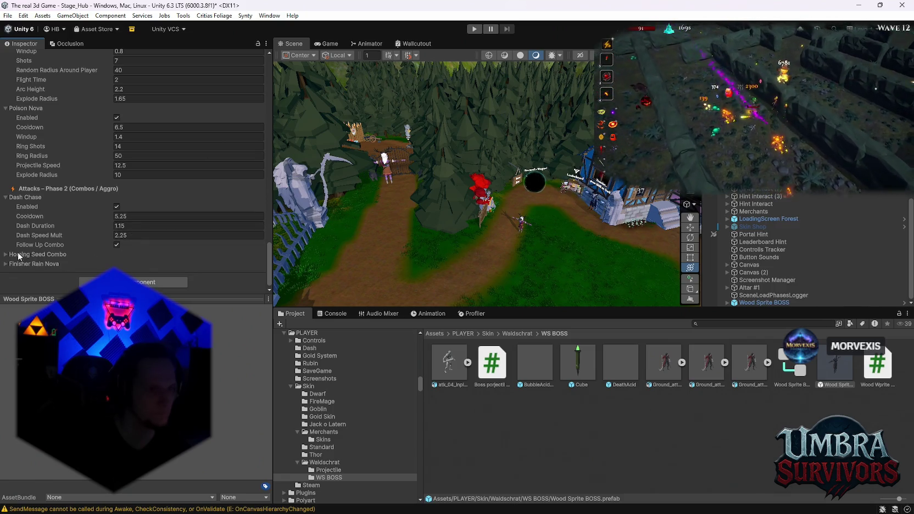
# - Give Homing Seed Combo a windup of 1, 10 shots and Explode Radius 10
pyautogui.click(19, 256)
pyautogui.scroll(-4, 33, 242)
pyautogui.click(130, 200)
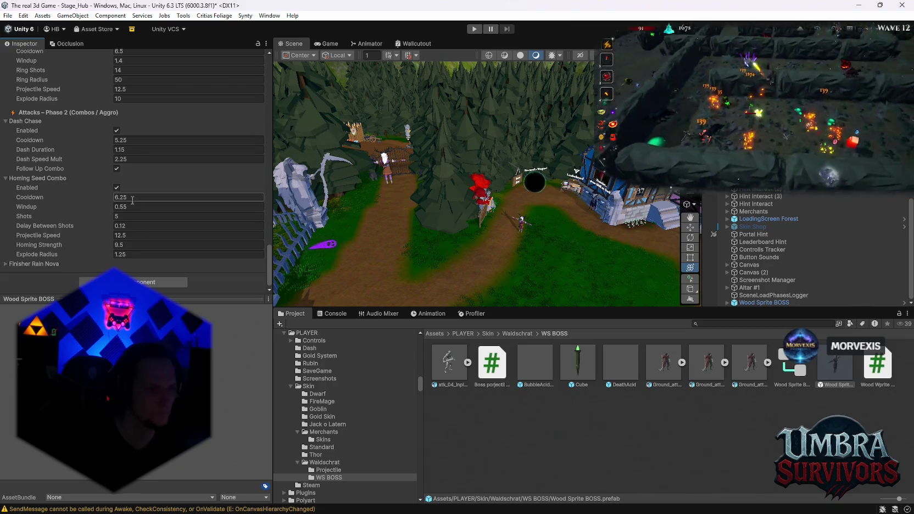
pyautogui.click(137, 206)
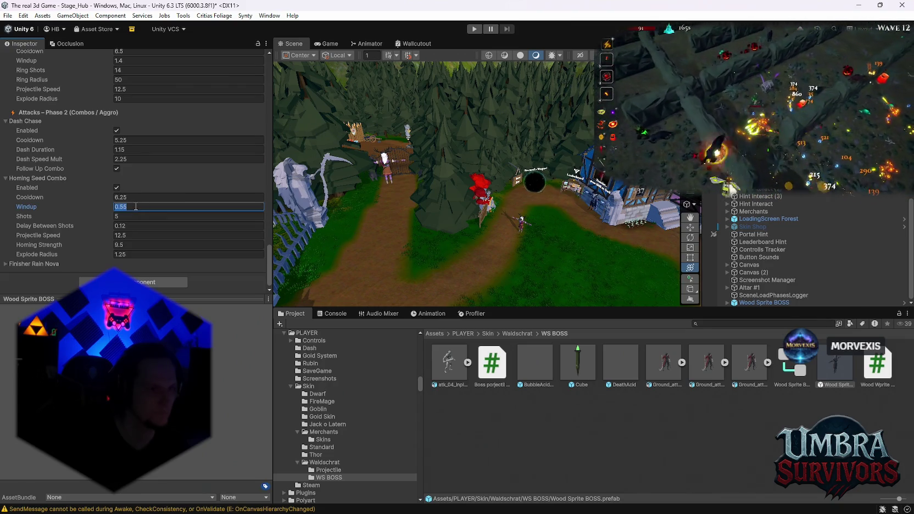
pyautogui.write('1')
pyautogui.click(133, 217)
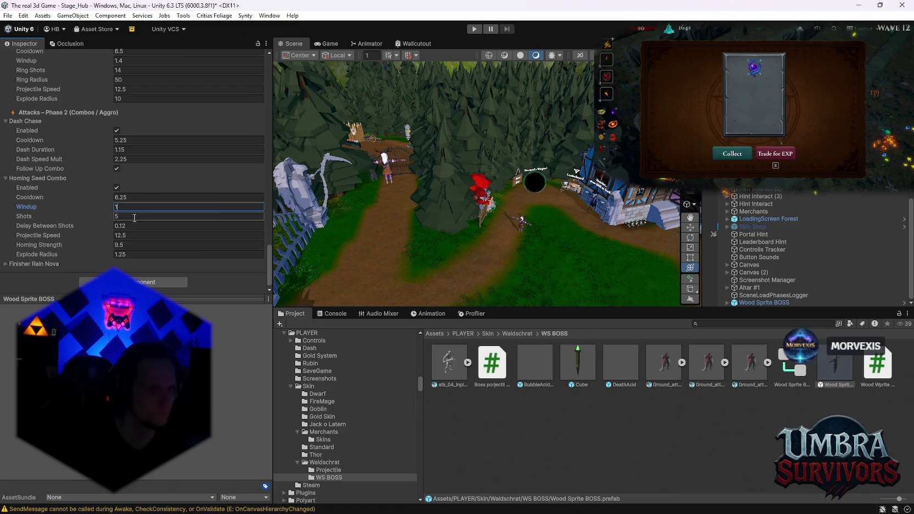
pyautogui.write('10')
pyautogui.press('Return')
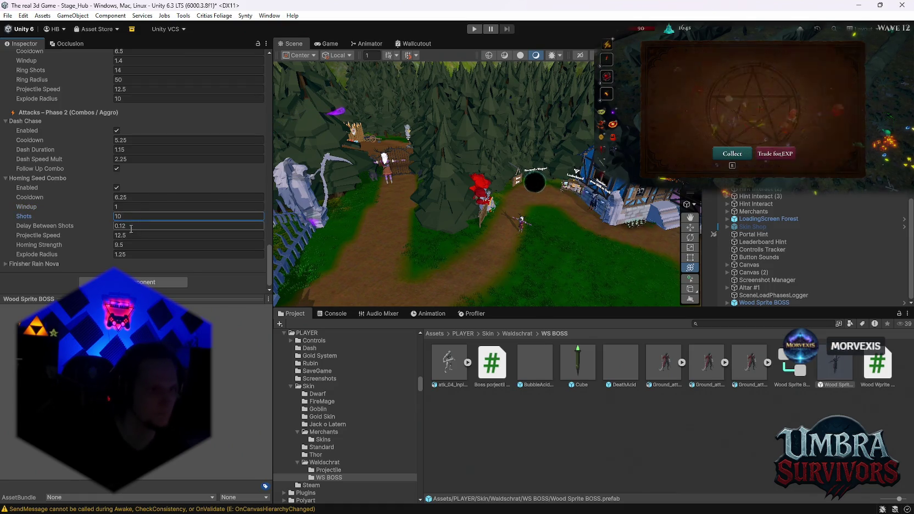
pyautogui.click(131, 253)
pyautogui.write('0')
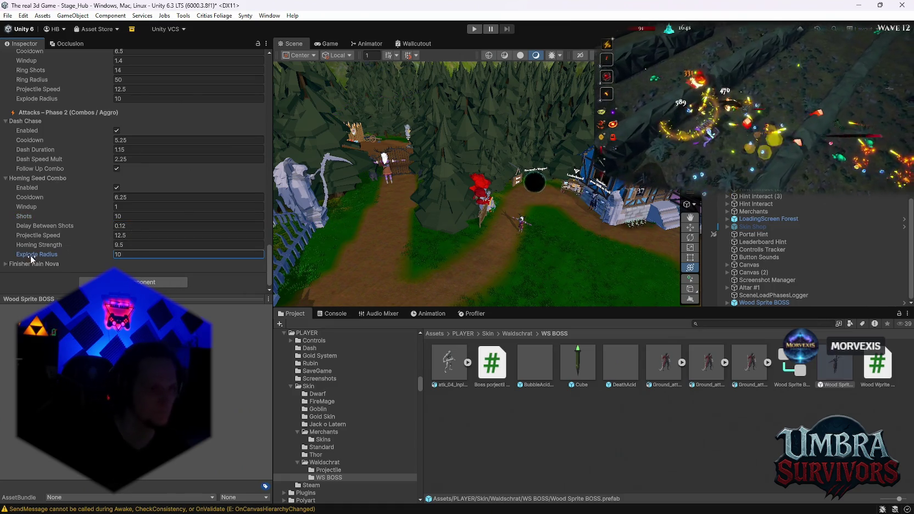
# - Set Finisher Rain Nova Windup 15, Mortar Shots 18 and Mortar Flight Time 1.6
pyautogui.click(30, 264)
pyautogui.scroll(-4, 61, 217)
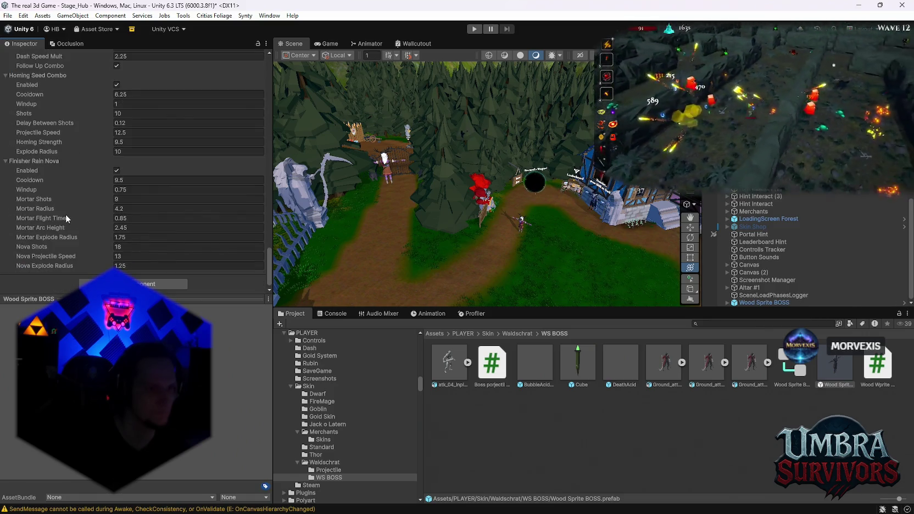
pyautogui.click(135, 190)
pyautogui.write('15')
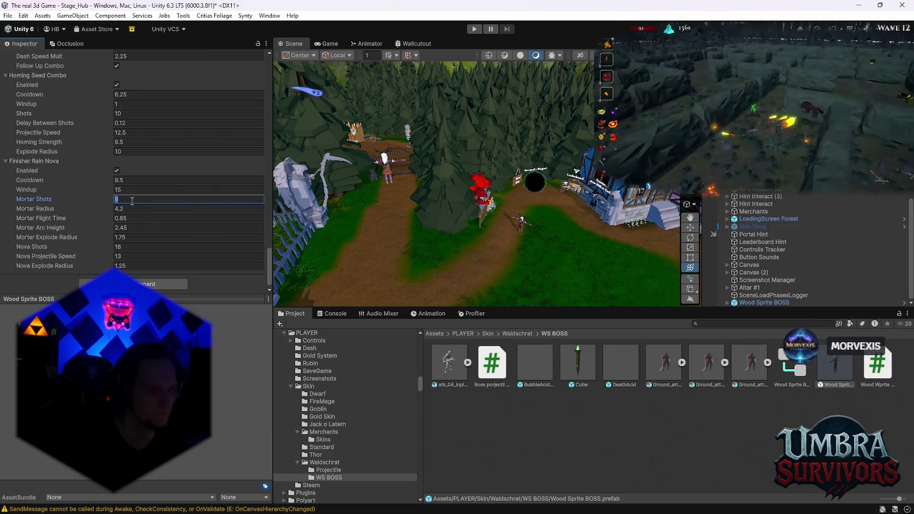
pyautogui.click(133, 200)
pyautogui.write('18')
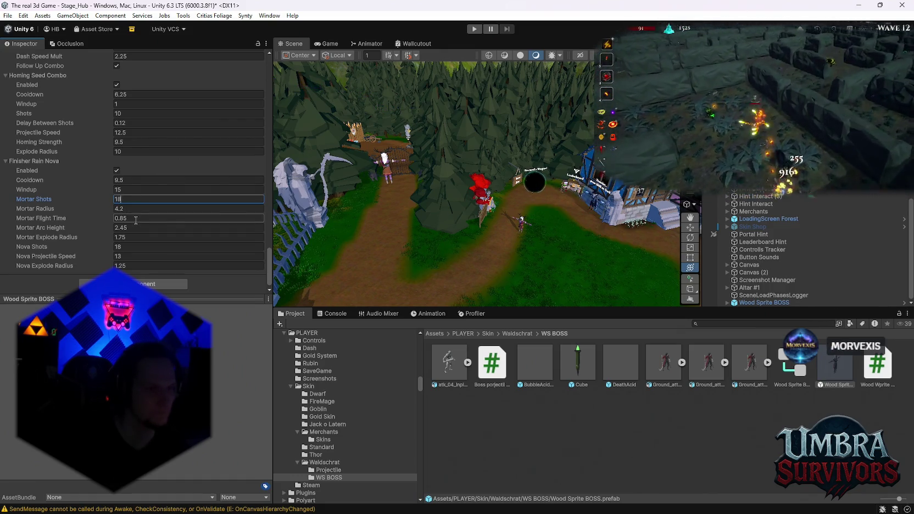
pyautogui.click(135, 219)
pyautogui.write('2')
pyautogui.press('BackSpace')
pyautogui.write('1.6')
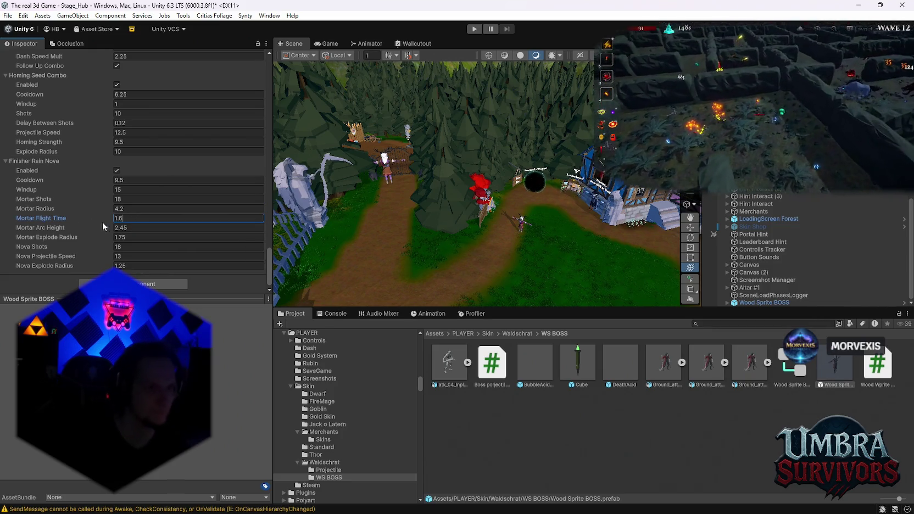
# - Set Finisher Rain Nova Mortar Explode Radius 10 and Nova Explode Radius 5
pyautogui.click(132, 238)
pyautogui.write('10')
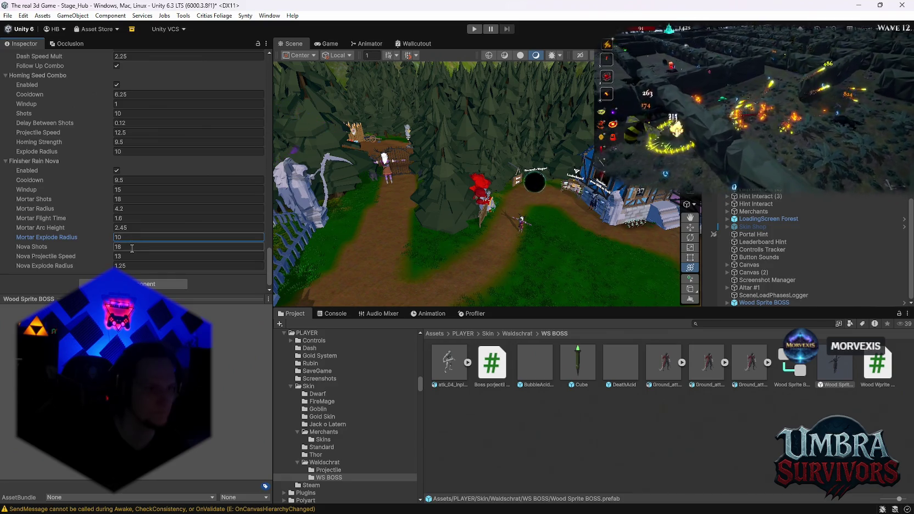
pyautogui.click(135, 267)
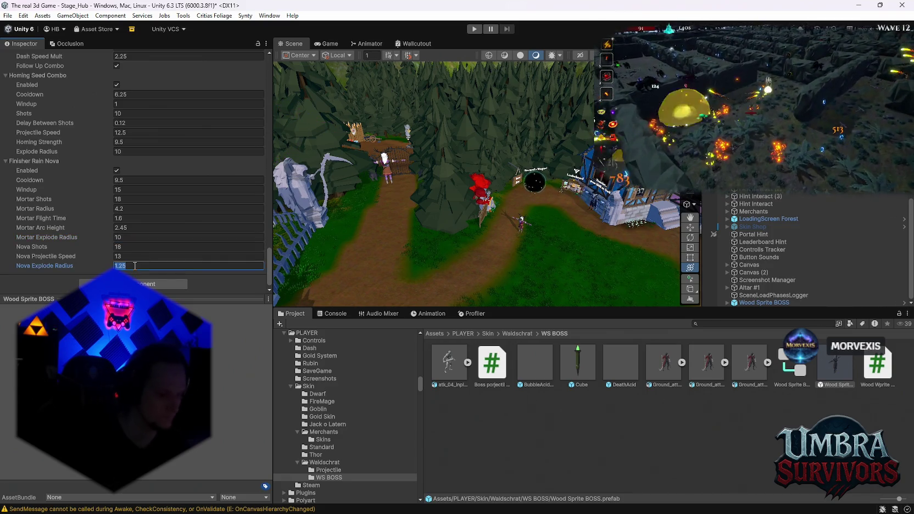
pyautogui.write('5')
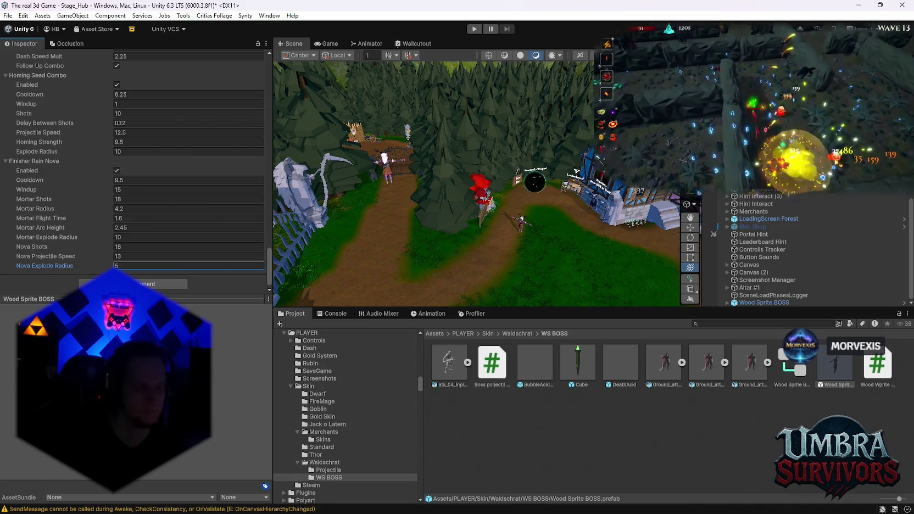
pyautogui.hotkey('alt', 'Tab')
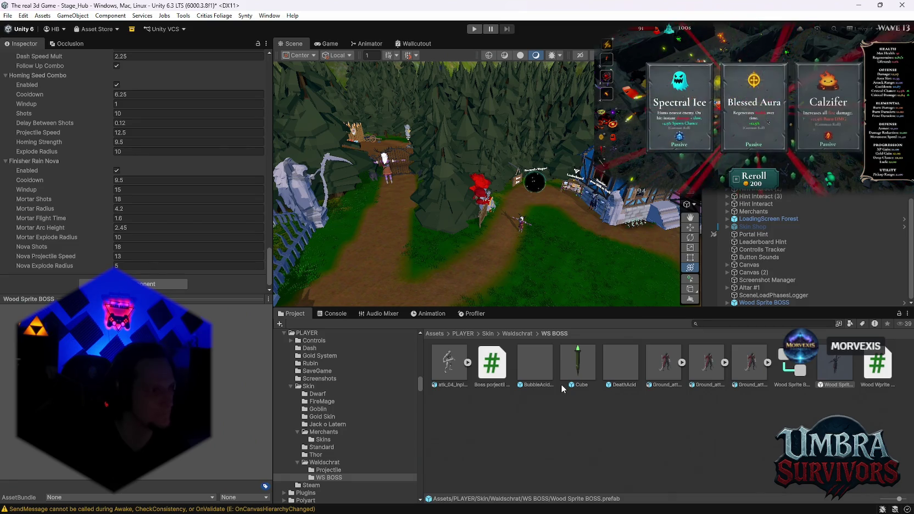
# - Press the toolbar Play button to run the game
pyautogui.click(477, 28)
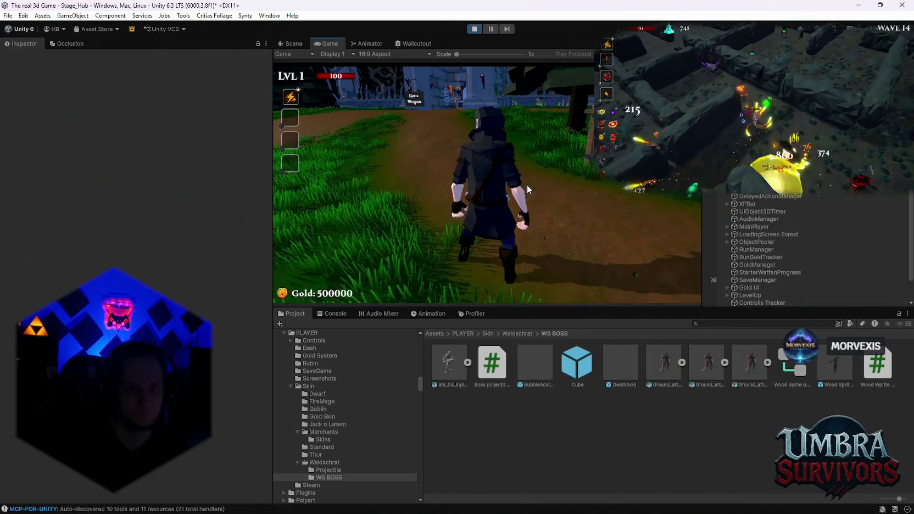
# - Run the character with WASD from the crypt path through the hub, then pause with Escape
pyautogui.click(527, 184)
pyautogui.press('w')
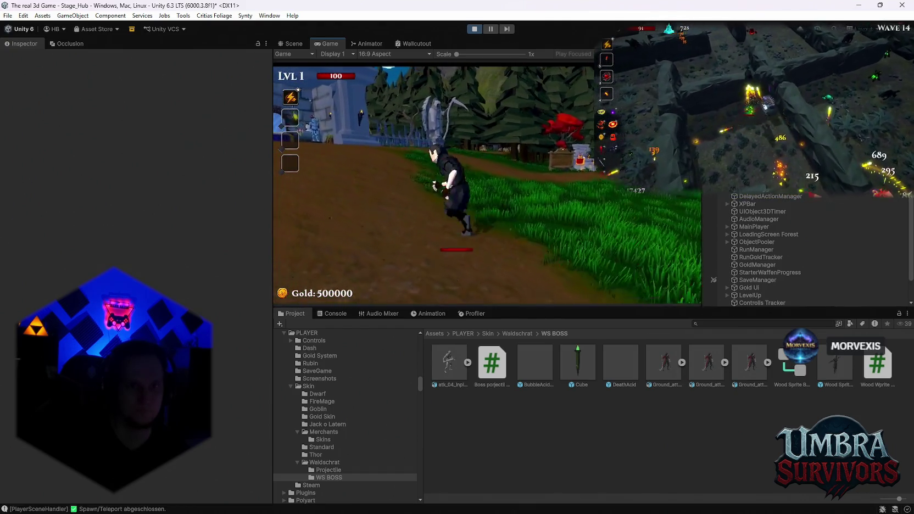
pyautogui.press('w')
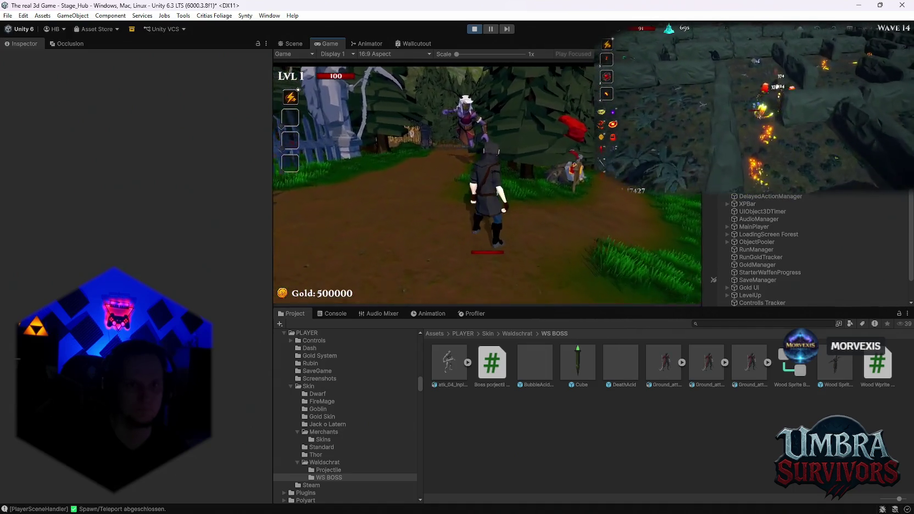
pyautogui.press('d')
pyautogui.press('w')
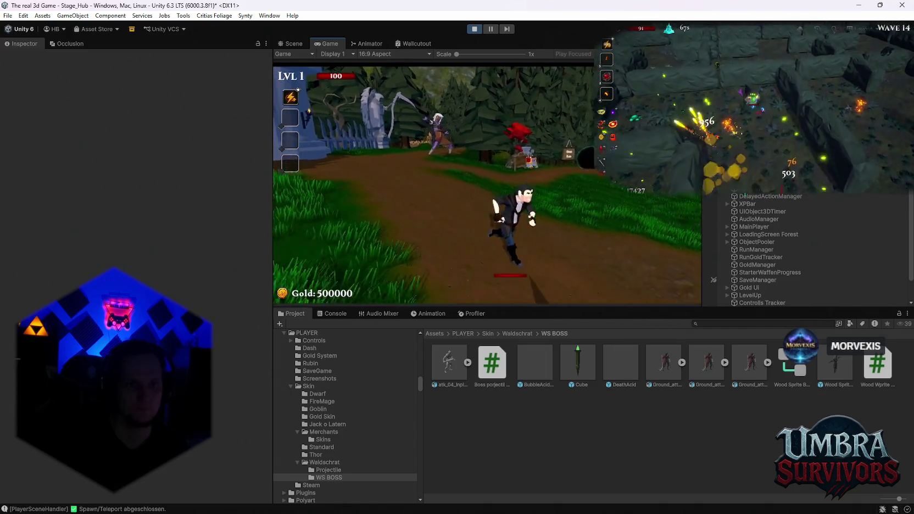
pyautogui.press('s')
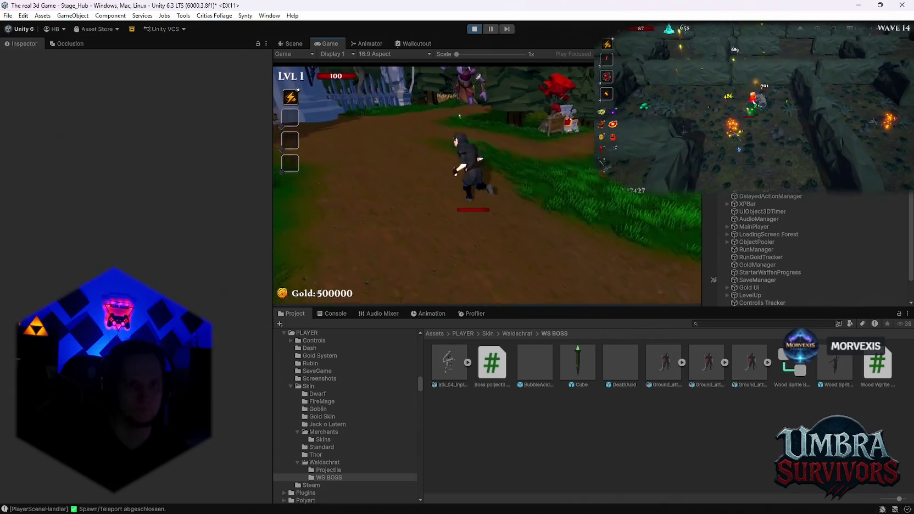
pyautogui.press('w')
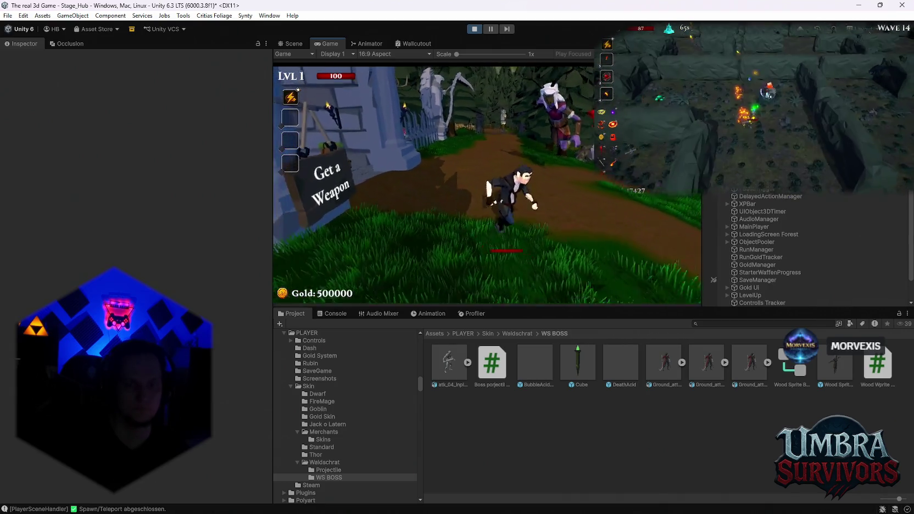
pyautogui.press('s')
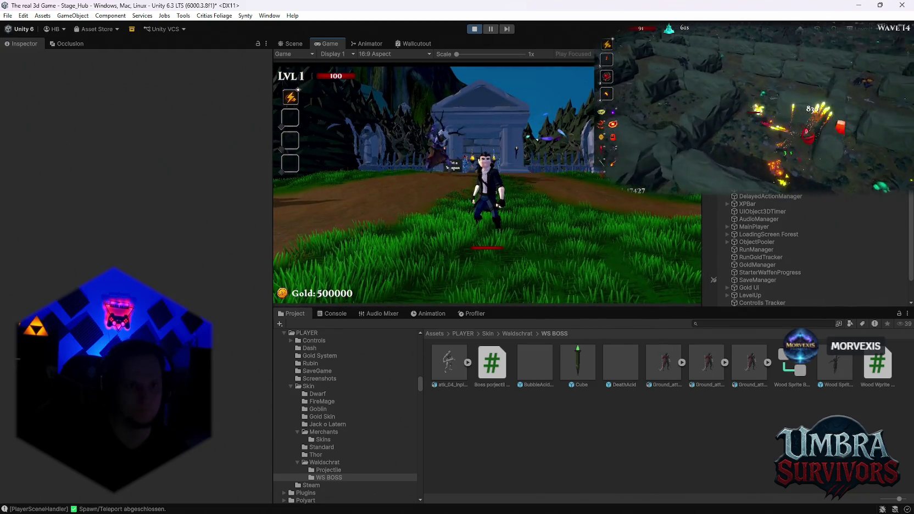
pyautogui.press('d')
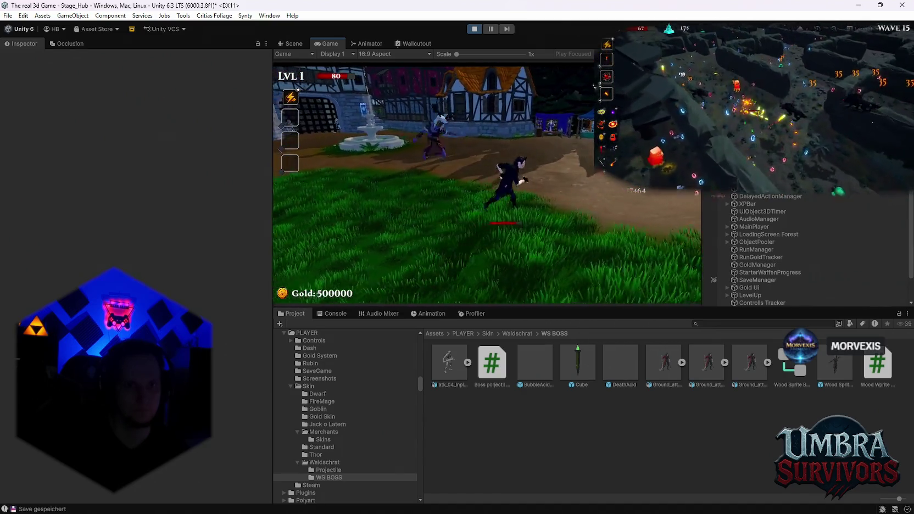
pyautogui.press('Escape')
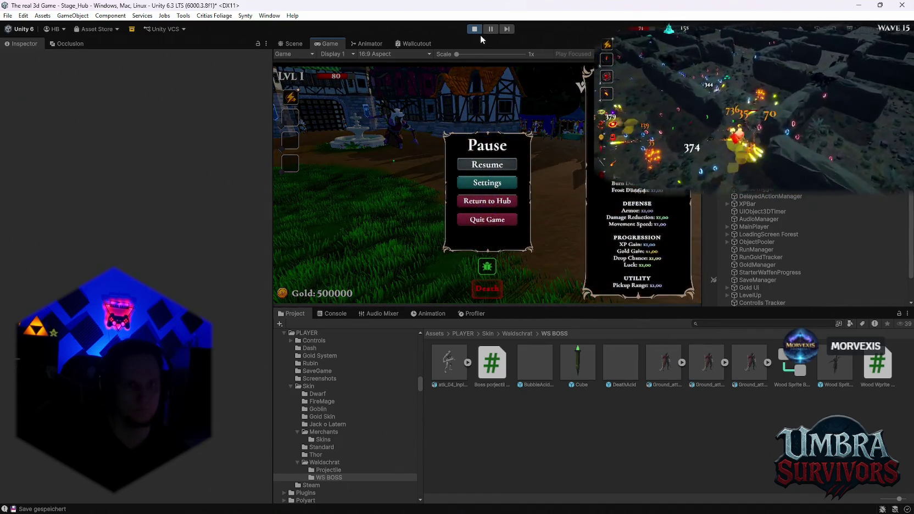
# - Select the Cube projectile prefab and uncheck Keep Constant Height
pyautogui.scroll(-3, 813, 246)
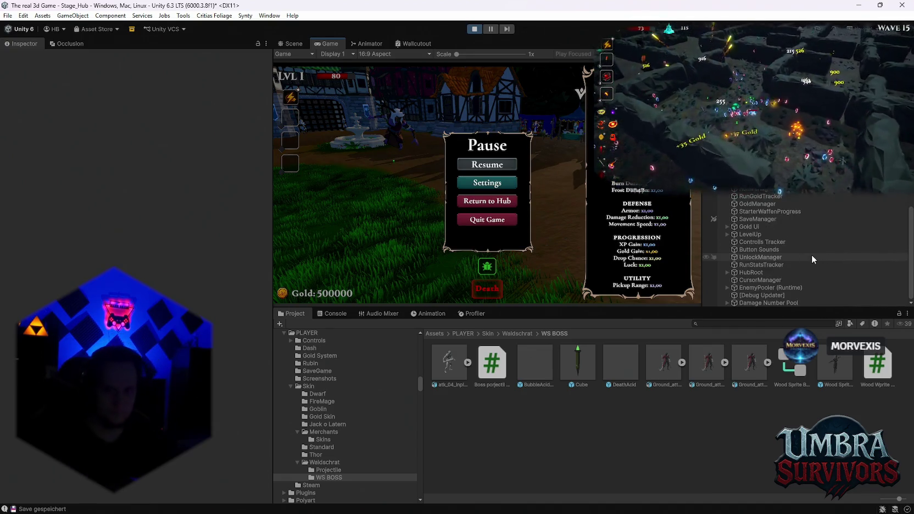
pyautogui.click(586, 375)
pyautogui.scroll(-10, 185, 245)
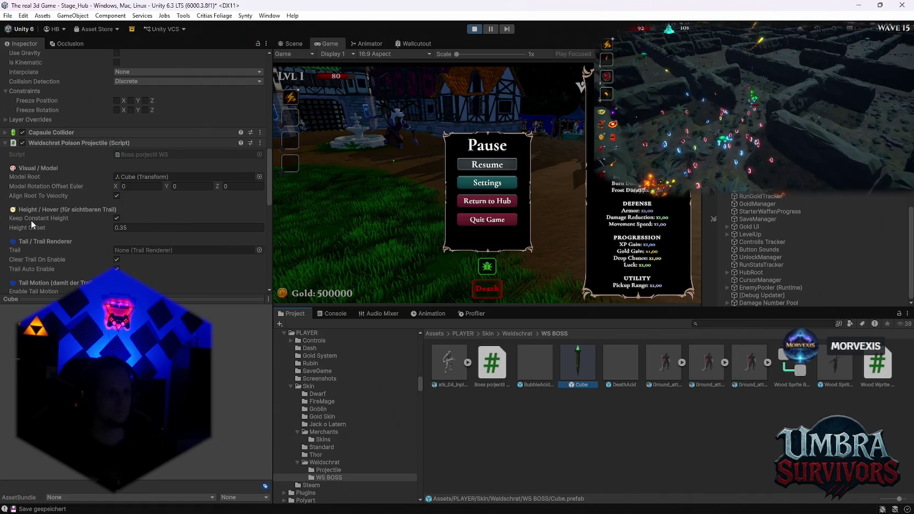
pyautogui.click(116, 218)
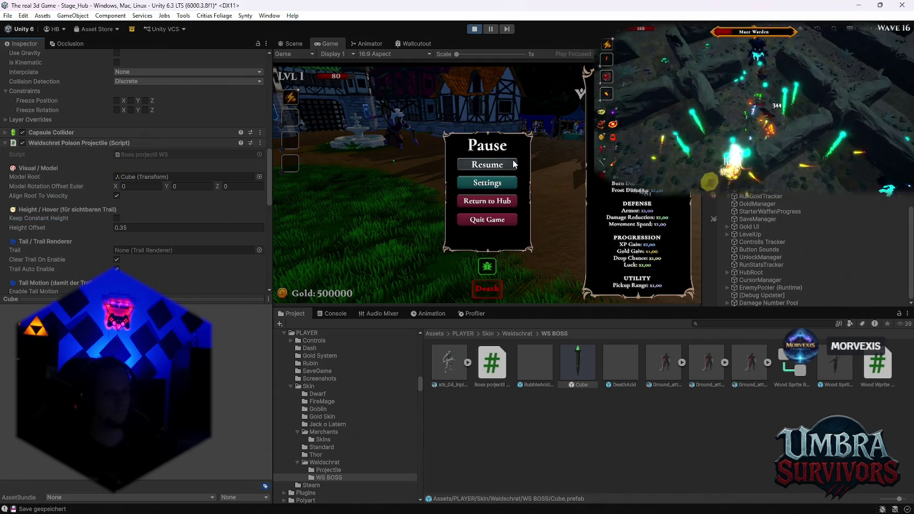
# - Resume the game briefly, pause it again, and stop play mode
pyautogui.click(496, 165)
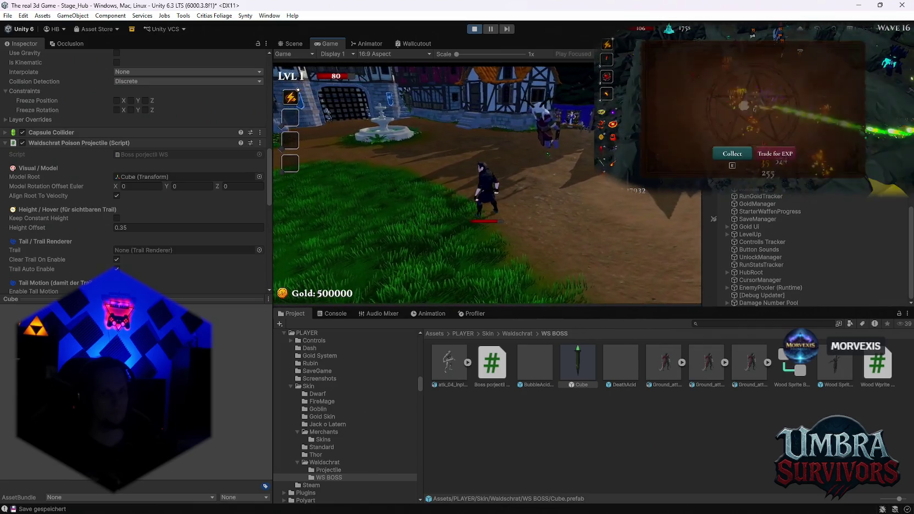
pyautogui.press('Escape')
pyautogui.click(476, 29)
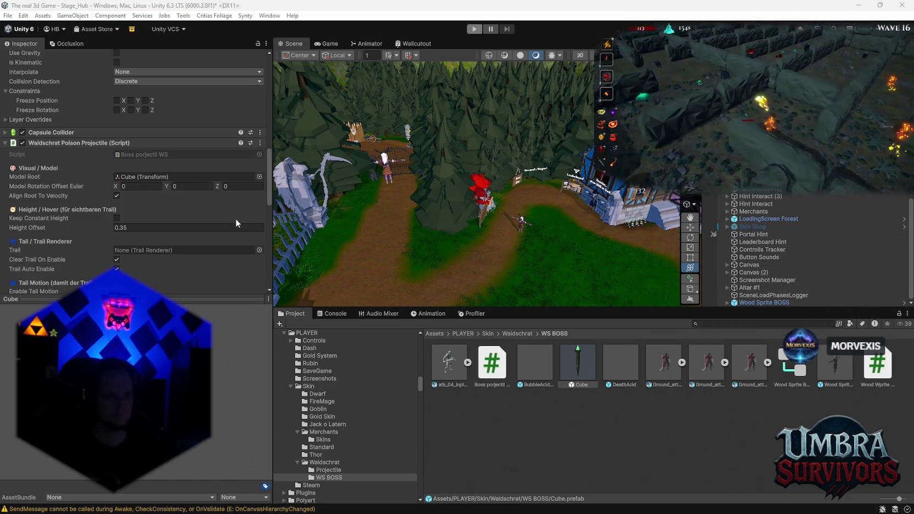
# - Uncheck Trail Auto Enable and Enable Tail Motion on the projectile, then enter play mode with Ctrl+P
pyautogui.scroll(-5, 236, 219)
pyautogui.click(117, 165)
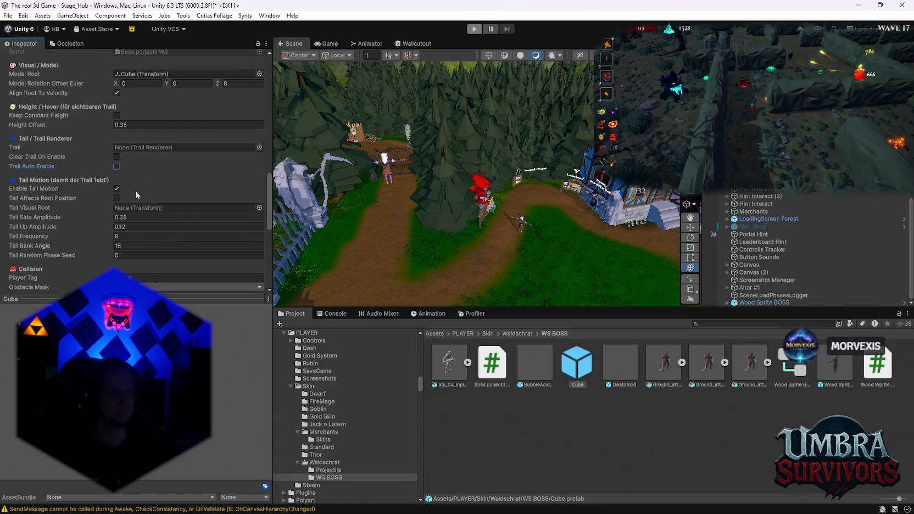
pyautogui.click(117, 188)
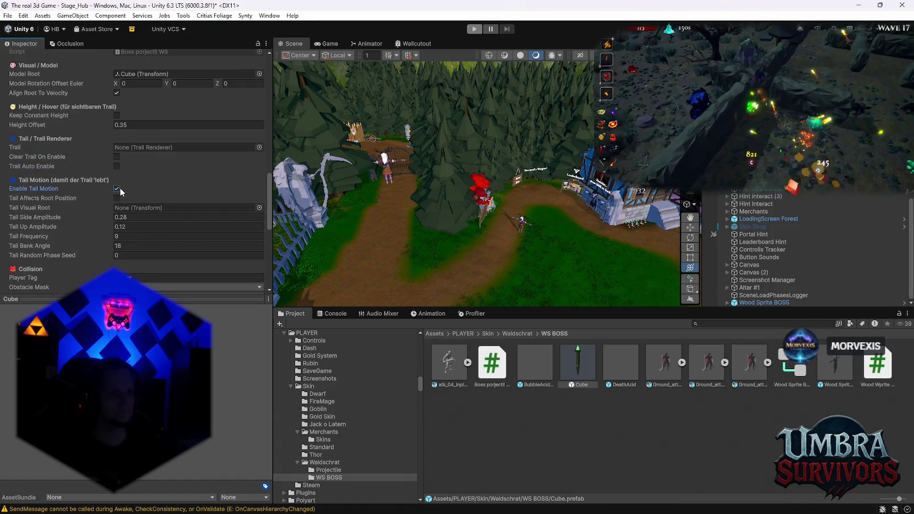
pyautogui.scroll(-2, 133, 199)
pyautogui.scroll(-2, 84, 230)
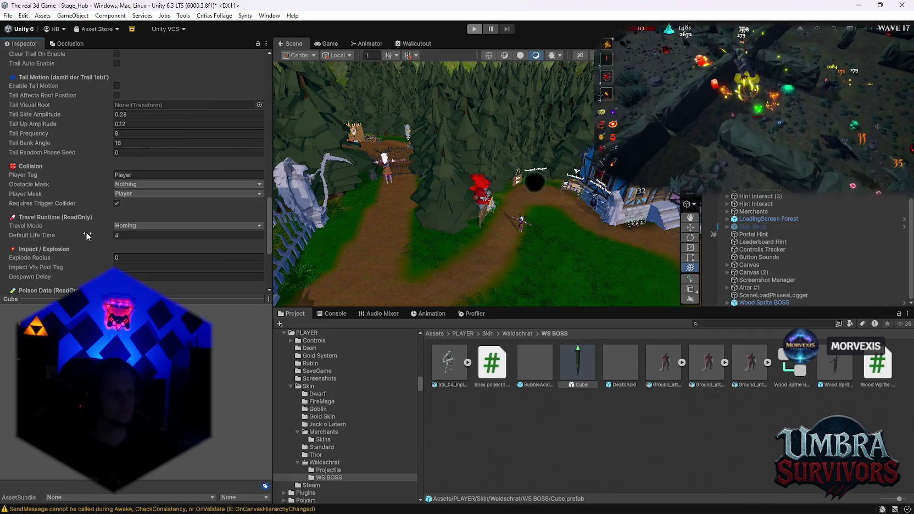
pyautogui.scroll(3, 98, 241)
pyautogui.hotkey('ctrl', 'p')
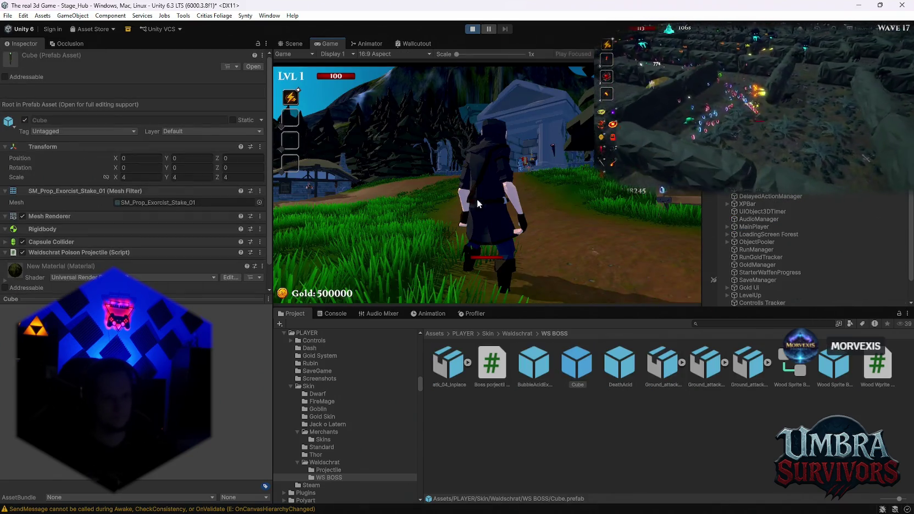
# - Reroll the upgrade cards, take Nova, and run the character up and down the path
pyautogui.press('w')
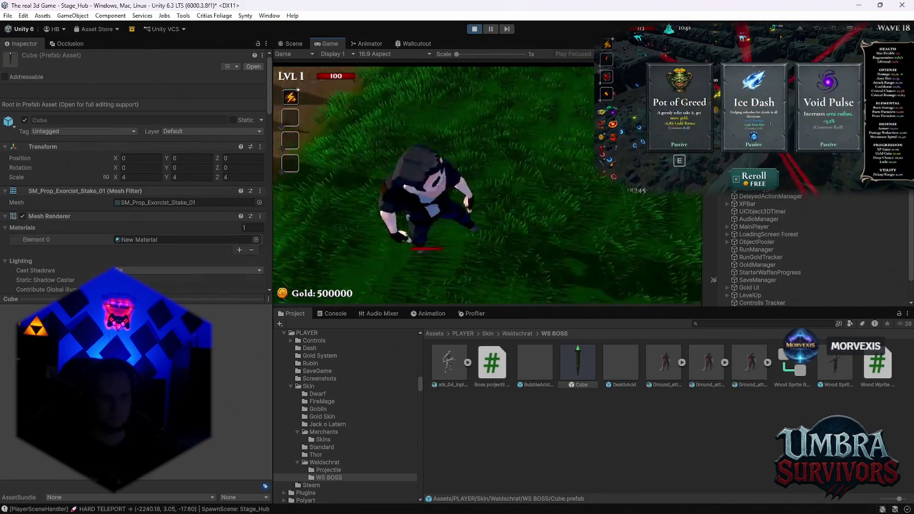
pyautogui.click(754, 179)
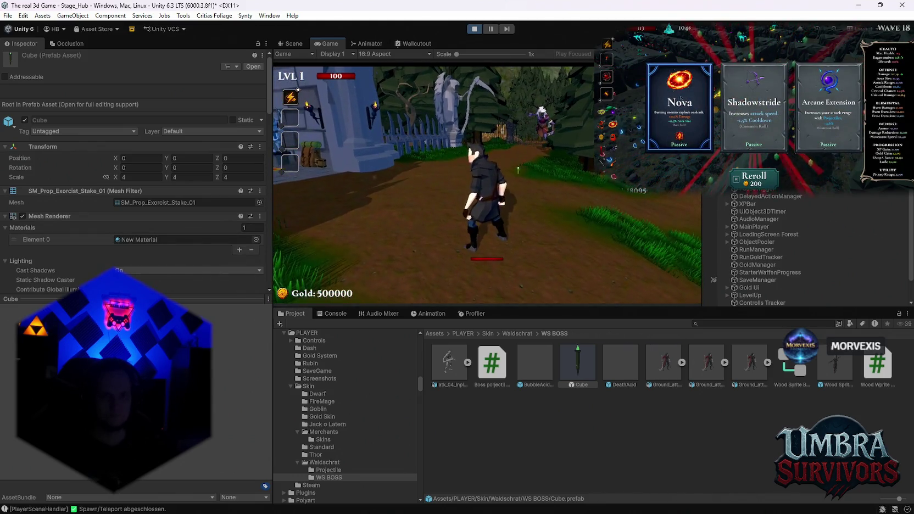
pyautogui.click(681, 99)
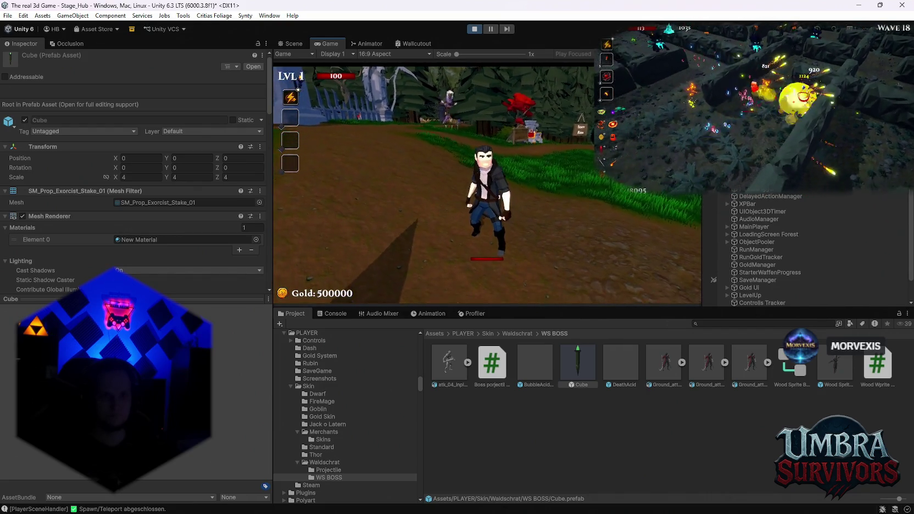
pyautogui.press('w')
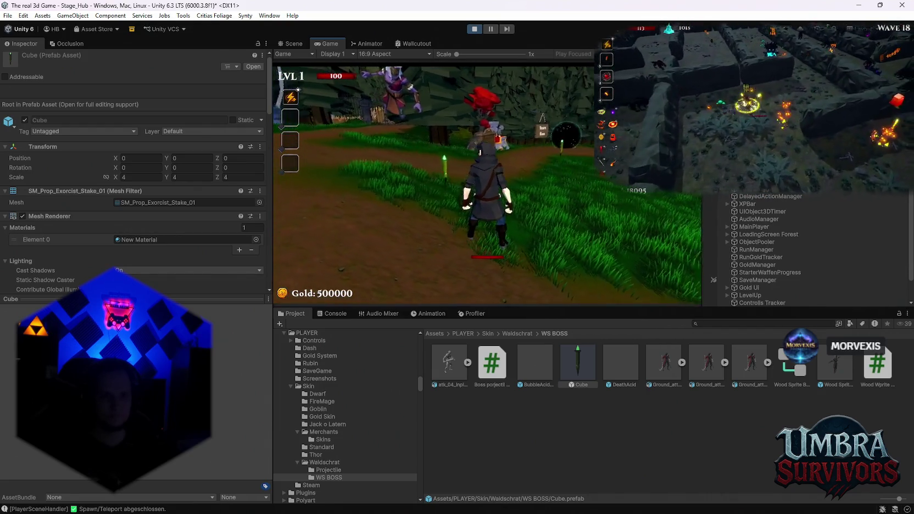
pyautogui.press('s')
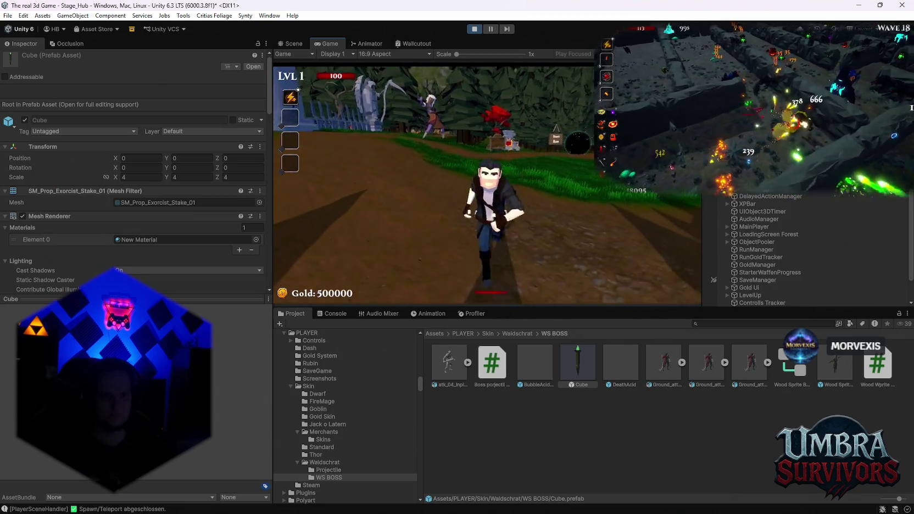
pyautogui.press('w')
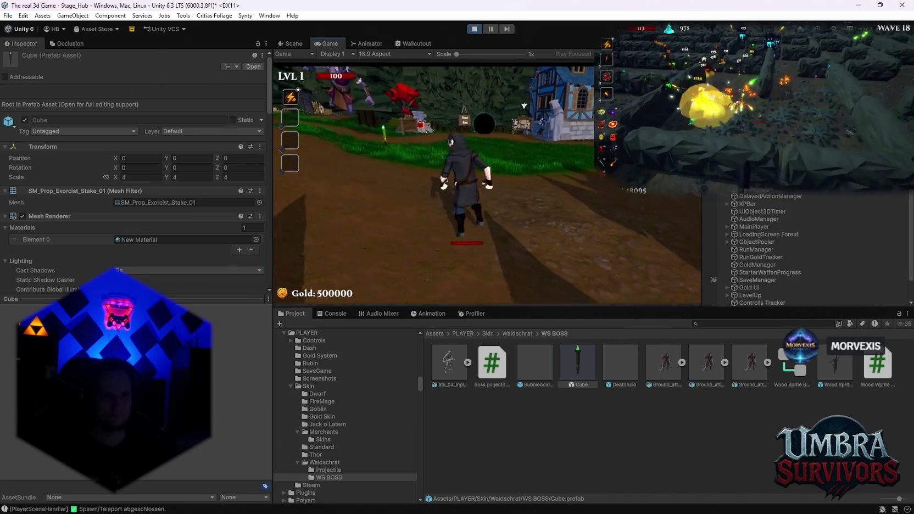
pyautogui.press('d')
pyautogui.press('s')
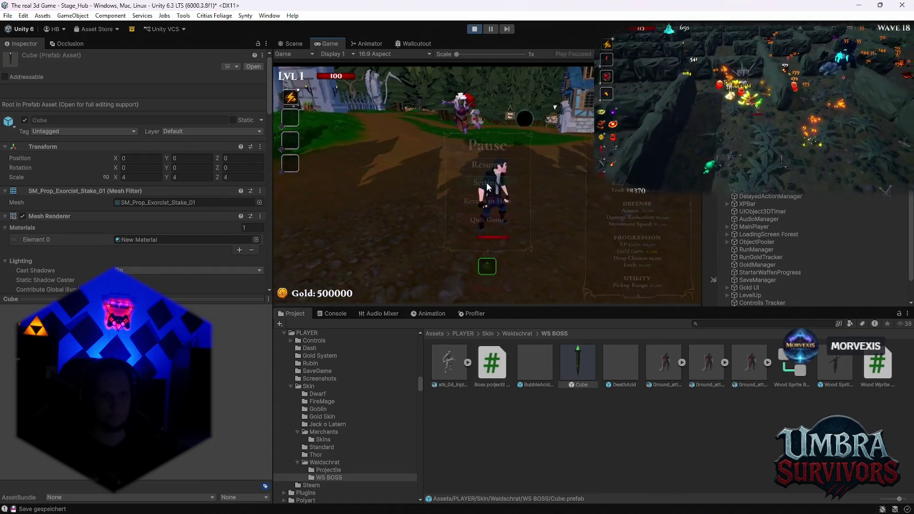
# - Pause, drag Waldschrat Boss AI Phase 2 At Health Percent to 0.95, then resume
pyautogui.press('Escape')
pyautogui.scroll(-5, 180, 211)
pyautogui.scroll(-1, 180, 211)
pyautogui.scroll(-3, 793, 243)
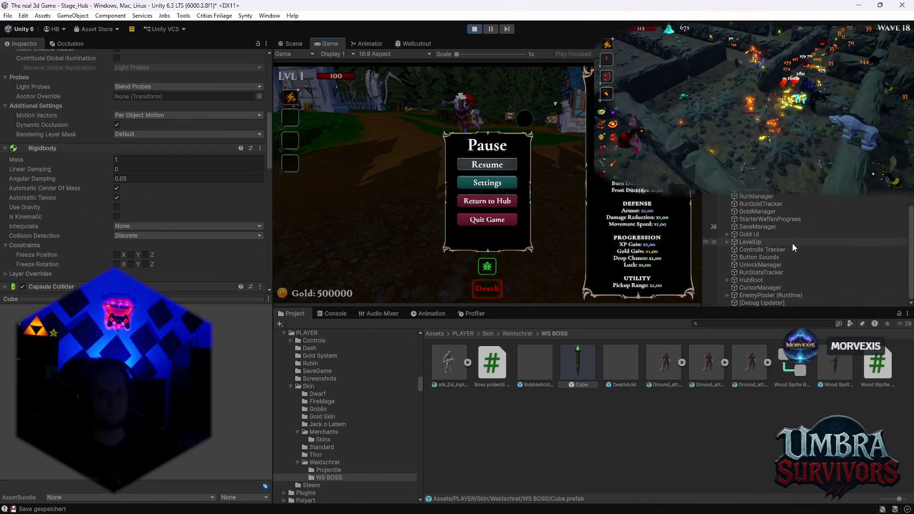
pyautogui.scroll(-10, 184, 207)
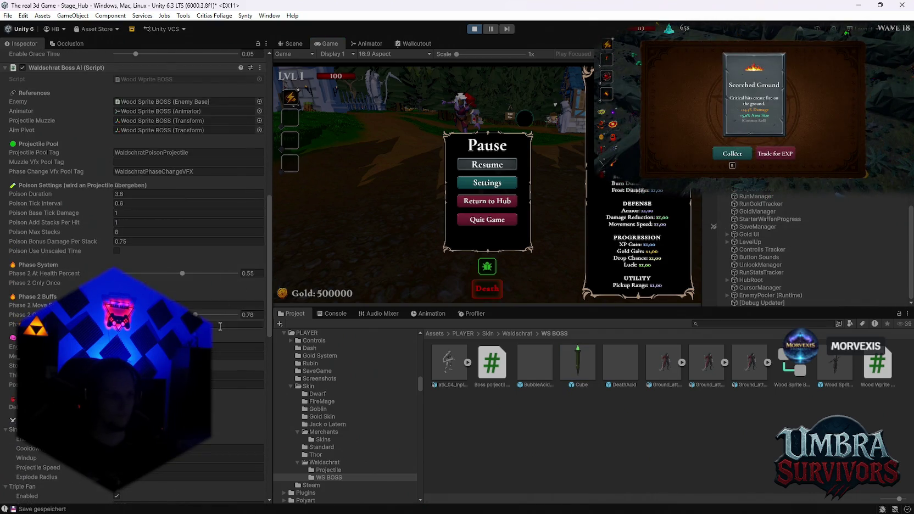
pyautogui.moveTo(182, 274); pyautogui.dragTo(236, 273)
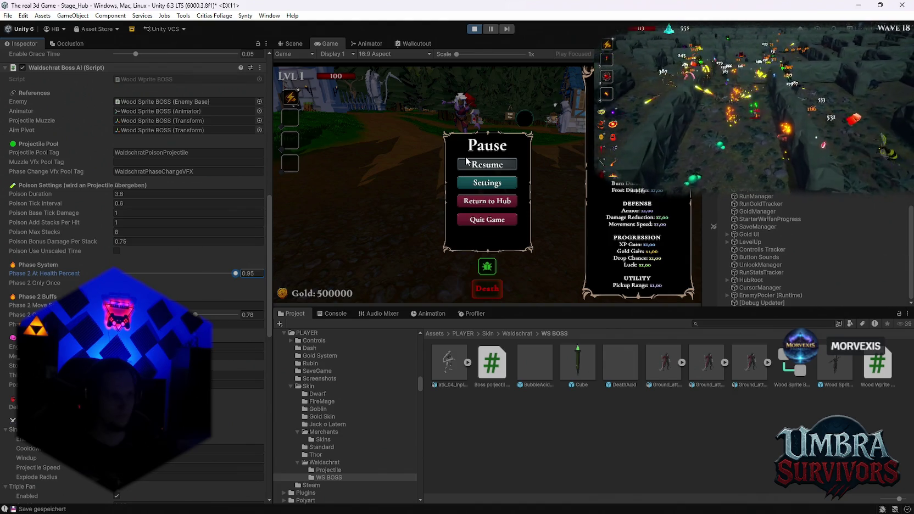
pyautogui.click(471, 164)
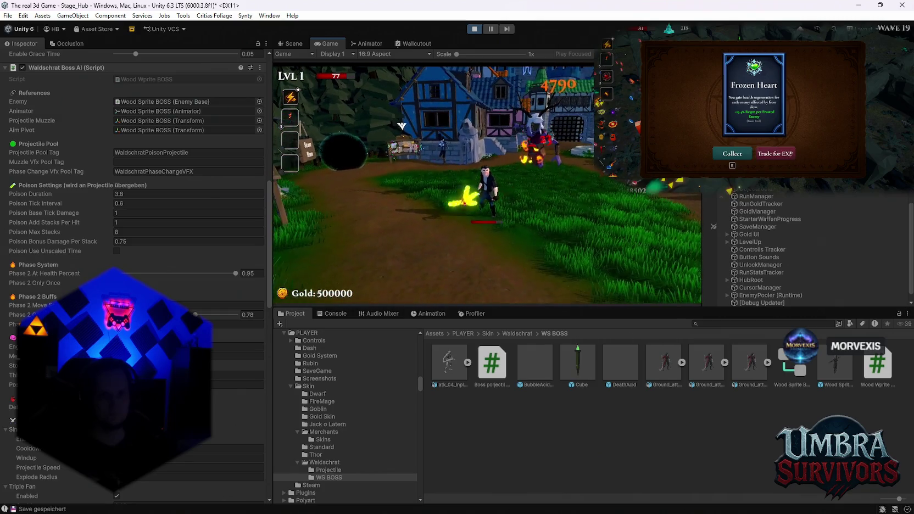
# - Pause the game with Escape after playing through wave 19
pyautogui.press('Escape')
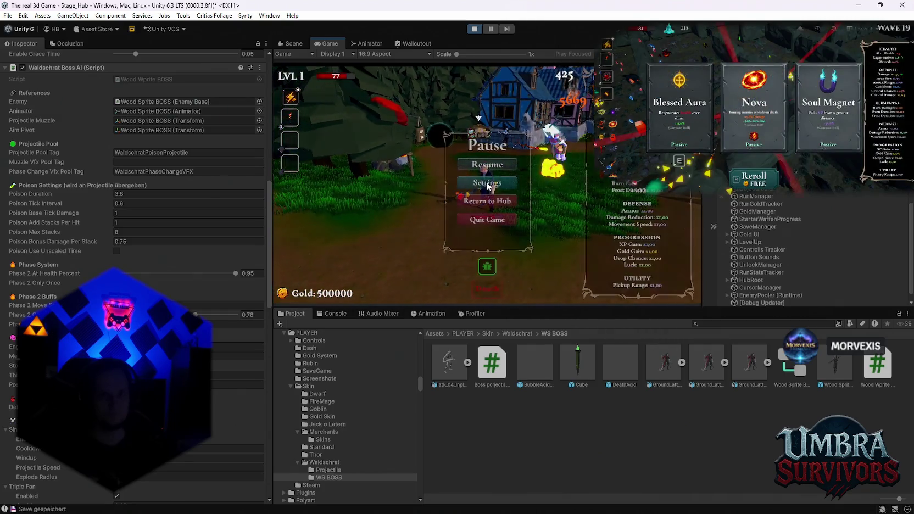
# - Look over the Wood Sprite BOSS Transform and Rigidbody values, then toggle pause and resume play
pyautogui.scroll(15, 168, 263)
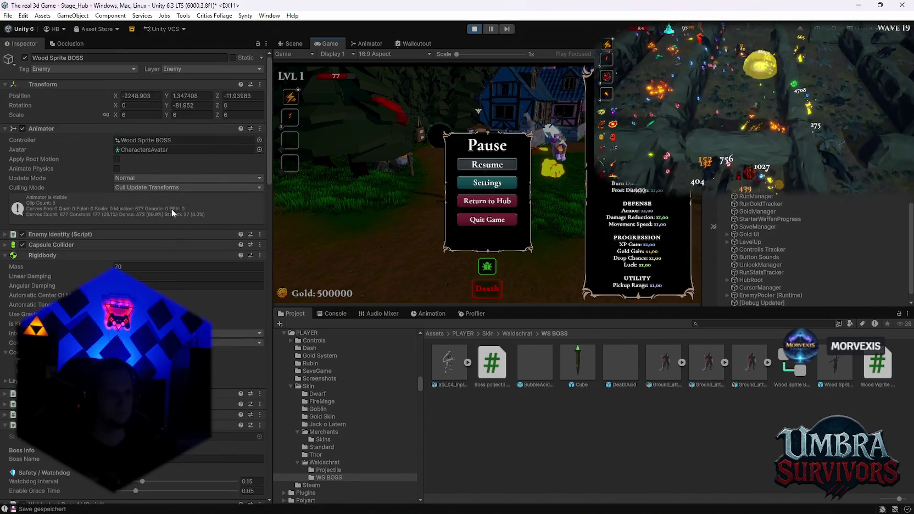
pyautogui.scroll(-1, 164, 244)
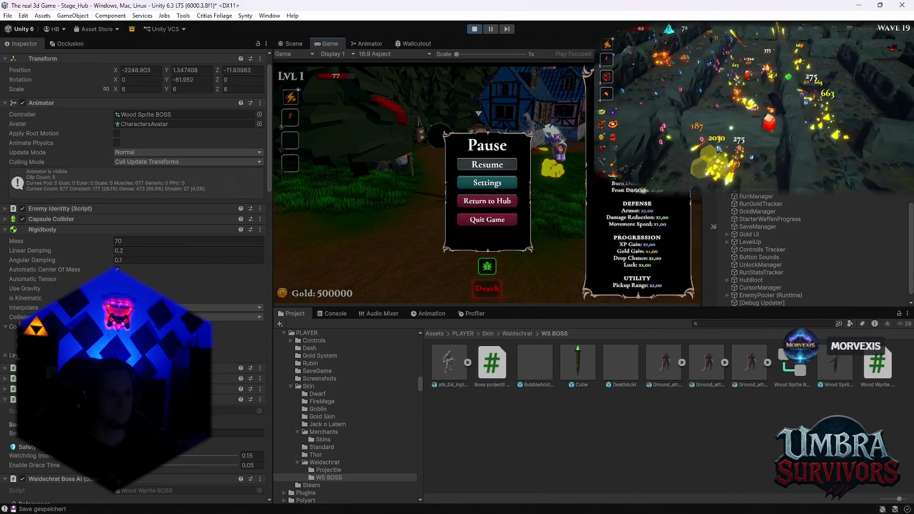
pyautogui.press('Escape')
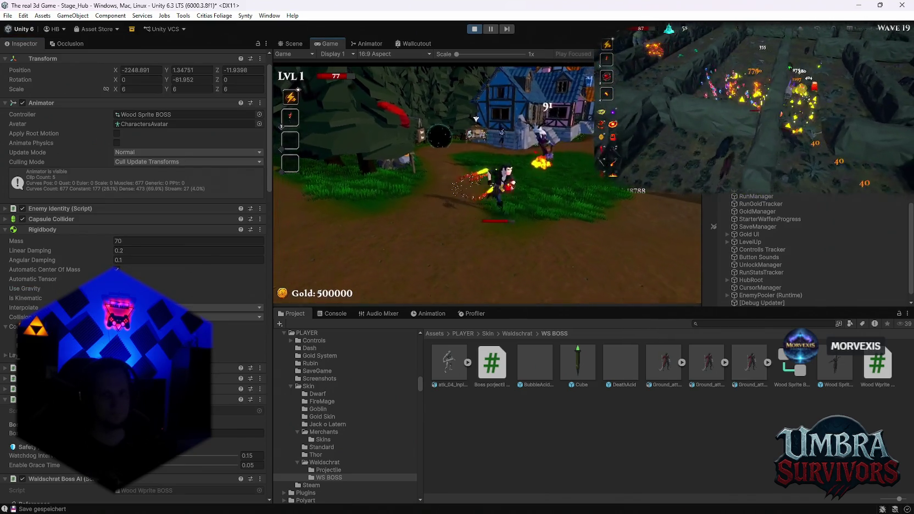
pyautogui.press('Escape')
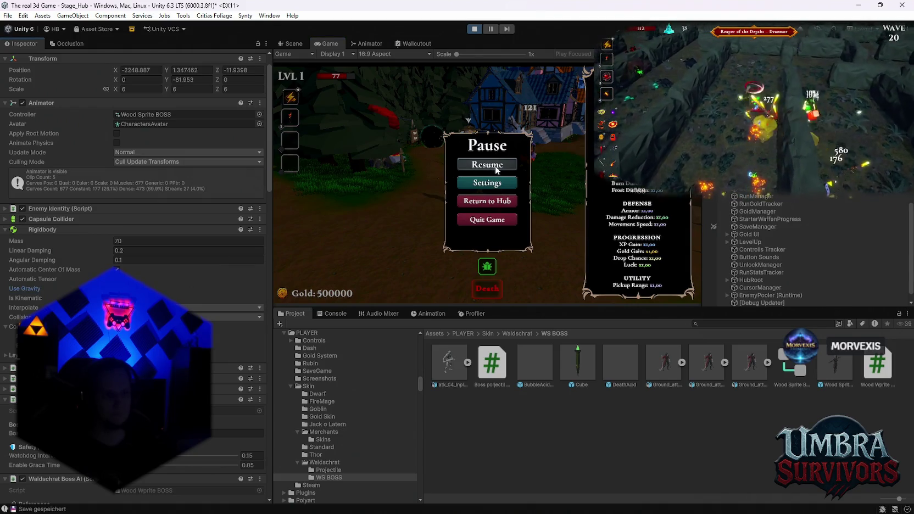
pyautogui.click(497, 168)
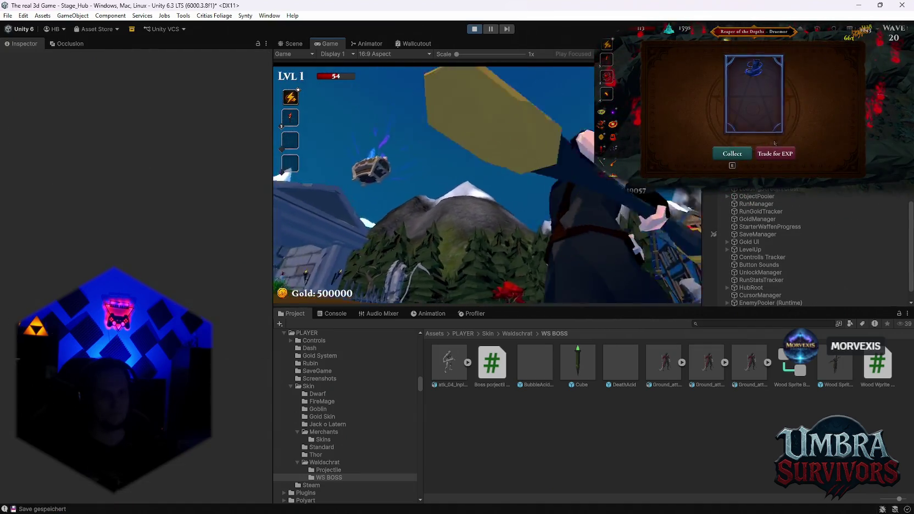
# - Collect the offered reward card, pause the game and exit Play mode
pyautogui.click(770, 154)
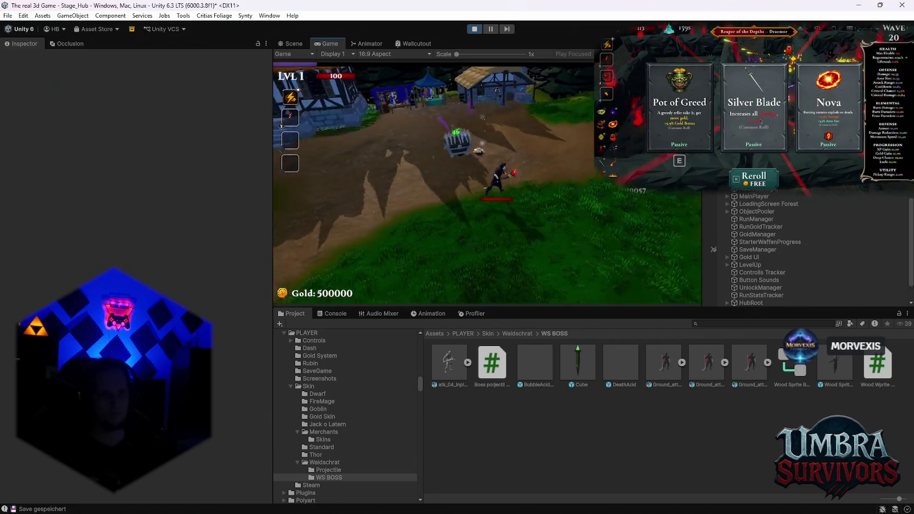
pyautogui.press('Escape')
pyautogui.click(473, 30)
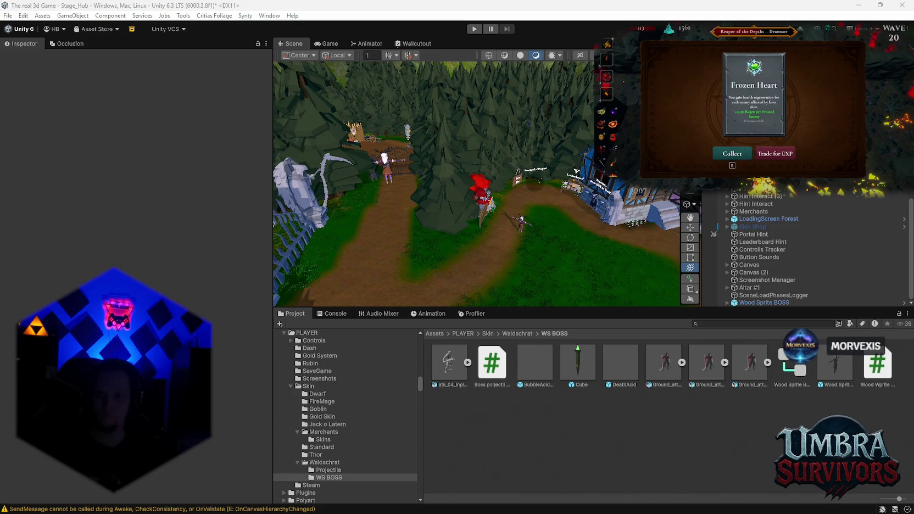
# - Force a script recompile and wait for the Reloading Domain dialog to finish
pyautogui.hotkey('ctrl', 'p')
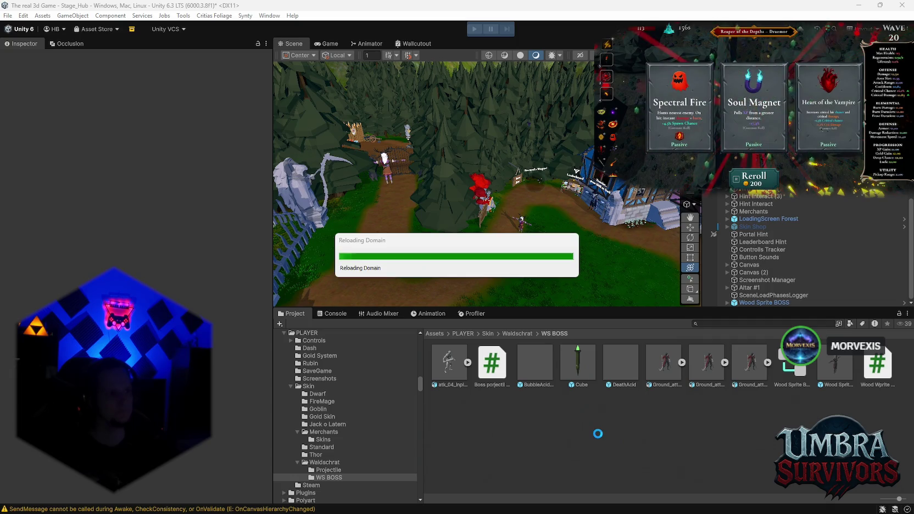
pyautogui.moveTo(620, 510)
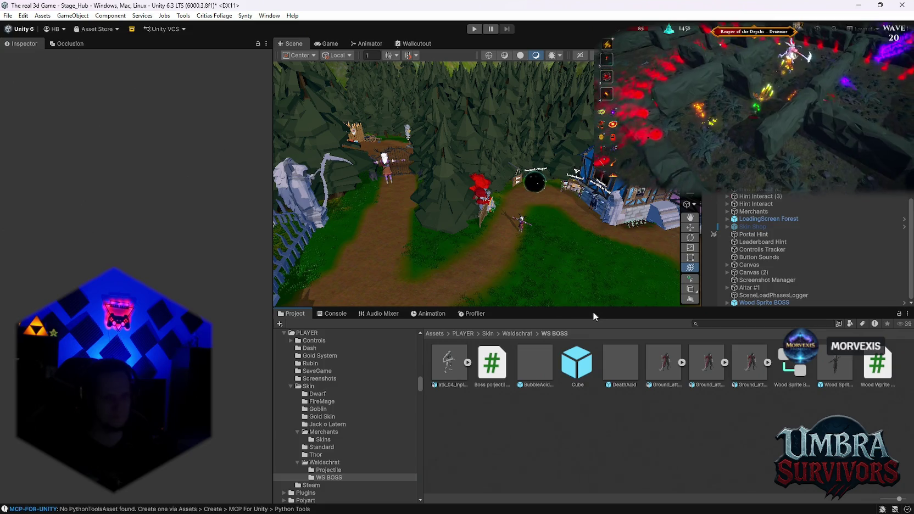
# - Select the Cube projectile prefab and turn off Align Root To Velocity
pyautogui.click(571, 364)
pyautogui.scroll(-10, 160, 205)
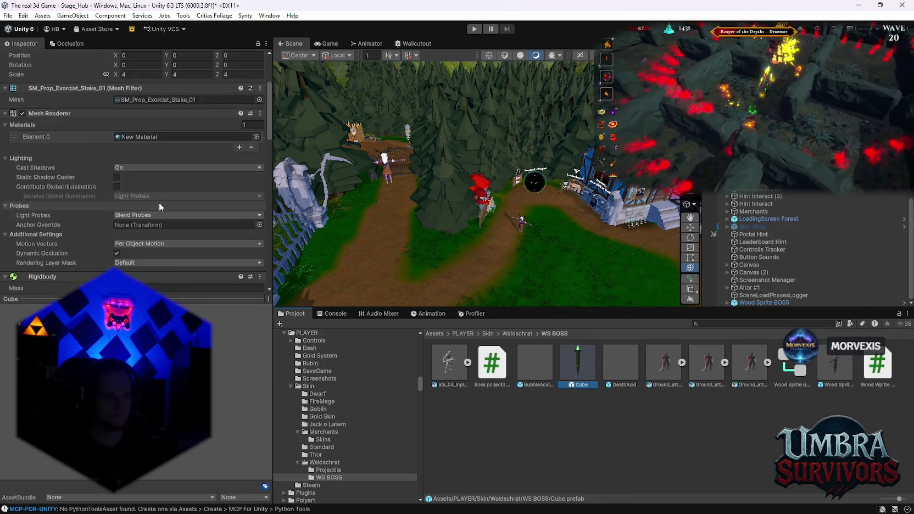
pyautogui.click(143, 212)
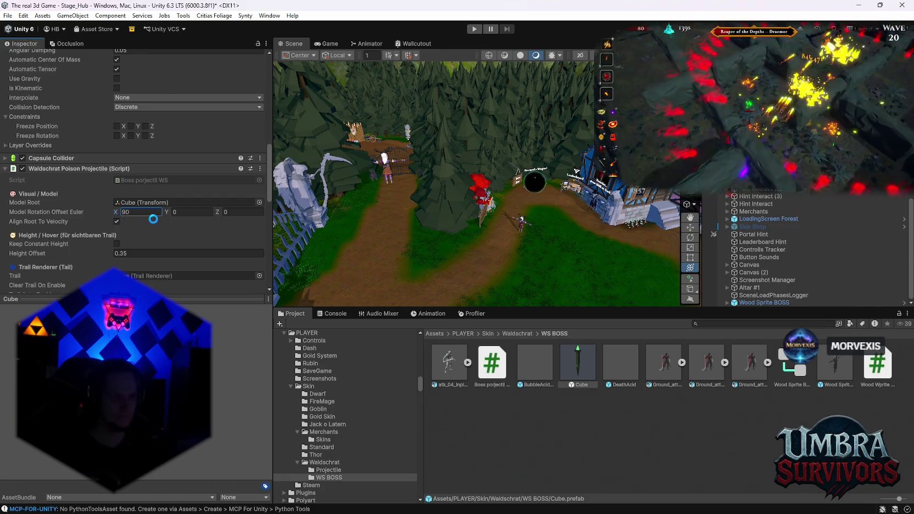
pyautogui.click(117, 222)
# - Set the Cube's Scale X and Y to 7
pyautogui.scroll(-3, 161, 232)
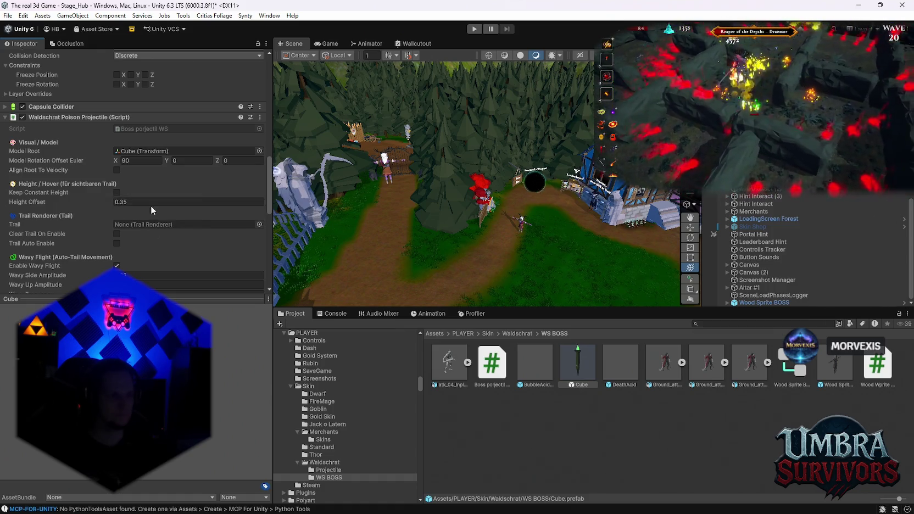
pyautogui.scroll(-3, 143, 197)
pyautogui.scroll(-2, 163, 210)
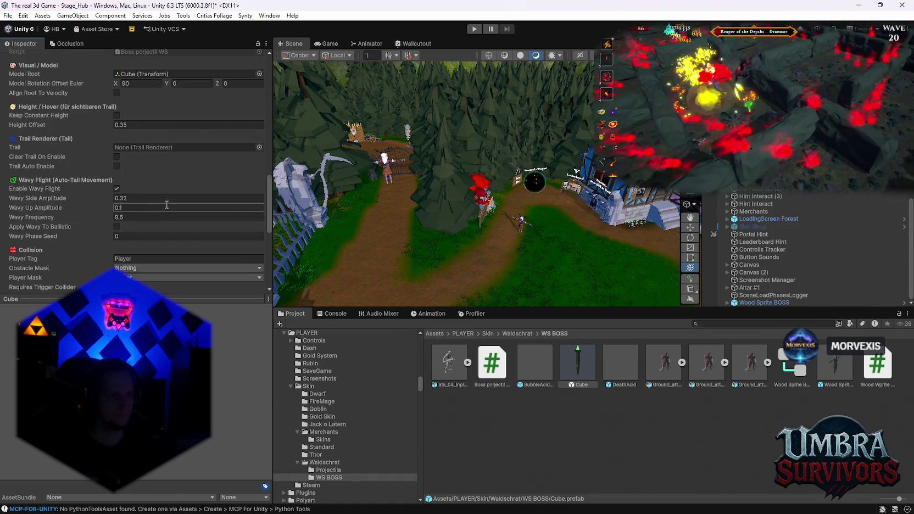
pyautogui.scroll(3, 168, 206)
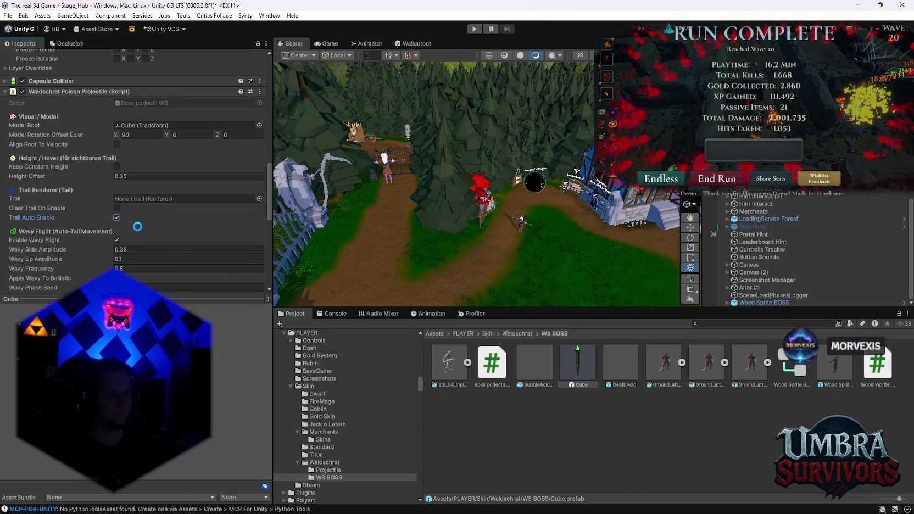
pyautogui.scroll(-1, 140, 226)
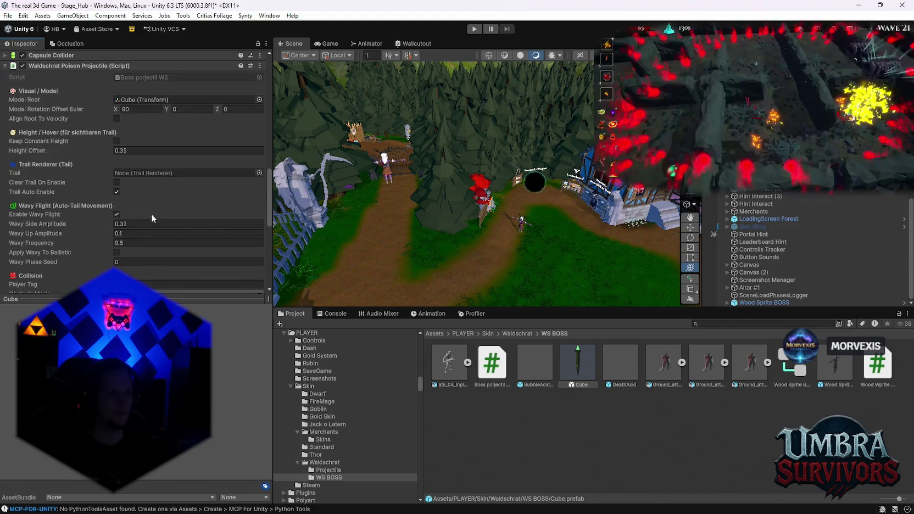
pyautogui.scroll(-2, 150, 204)
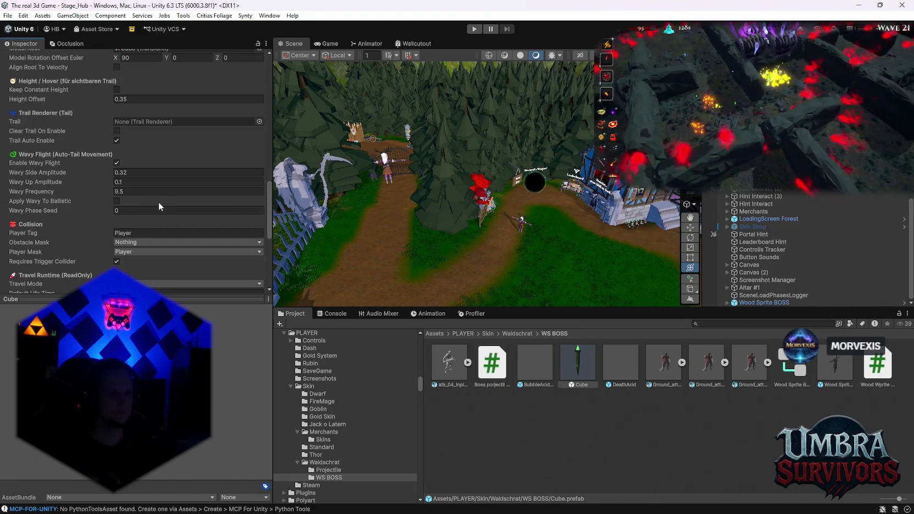
pyautogui.scroll(-1, 162, 207)
pyautogui.scroll(-2, 154, 209)
pyautogui.scroll(5, 150, 225)
pyautogui.scroll(10, 146, 224)
pyautogui.click(141, 176)
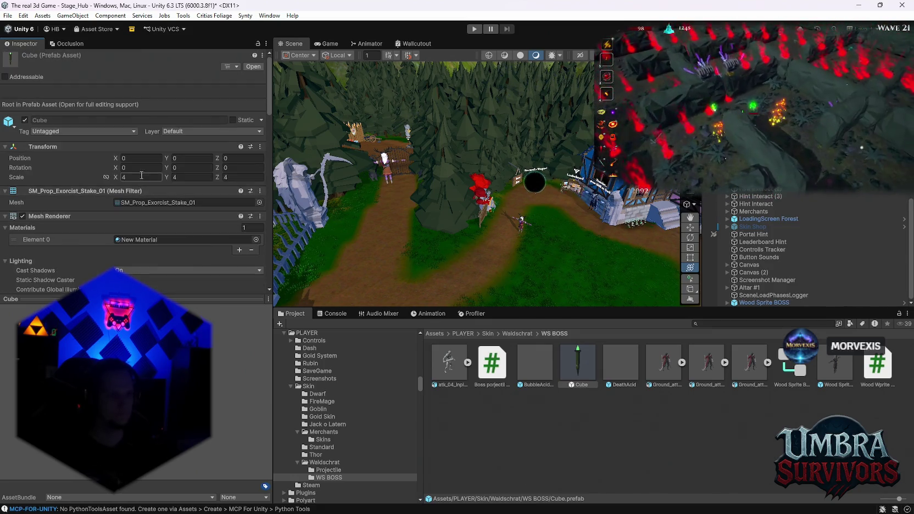
pyautogui.write('7')
pyautogui.press('Tab')
pyautogui.write('7')
pyautogui.press('Tab')
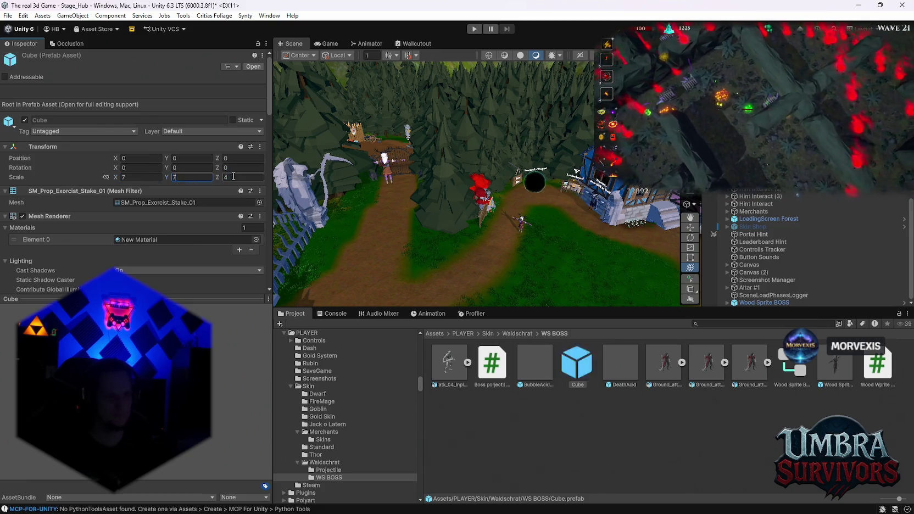
pyautogui.write('7')
# - Enter 10 in the Explode Radius field under Impact / Explosion
pyautogui.scroll(-15, 156, 203)
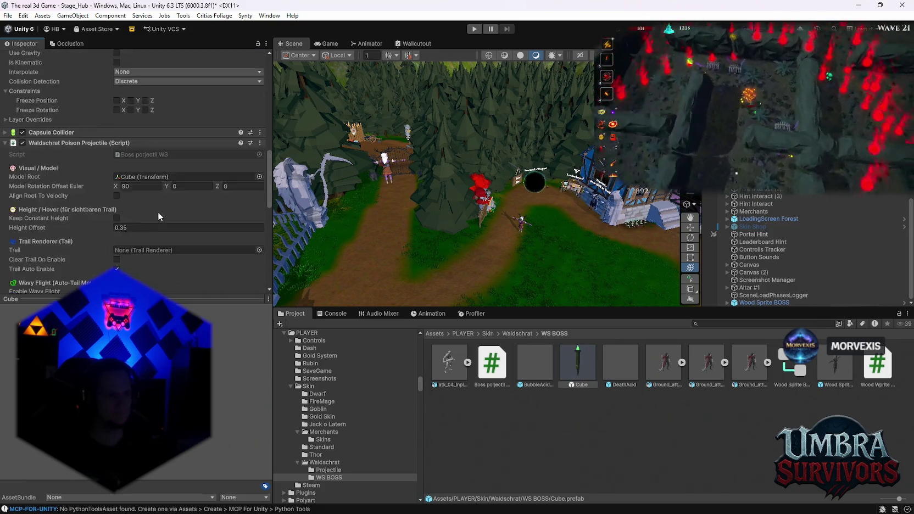
pyautogui.scroll(-1, 169, 220)
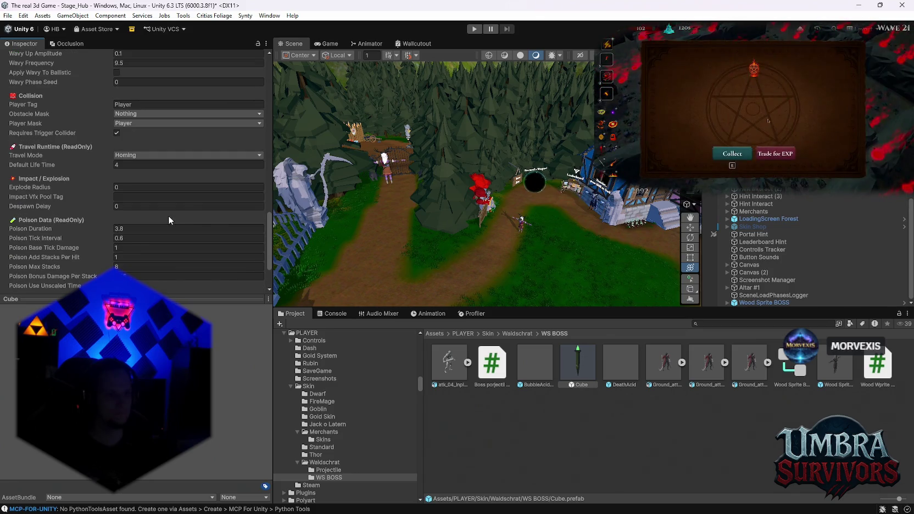
pyautogui.click(140, 188)
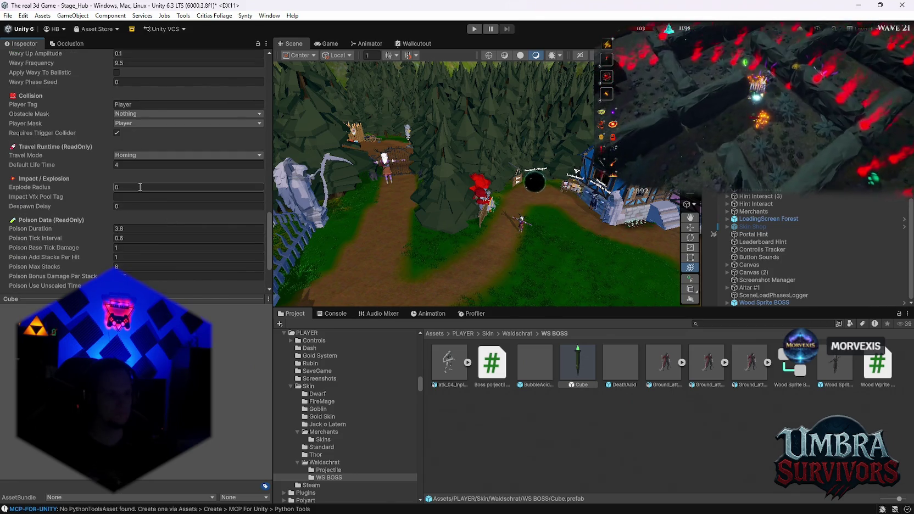
pyautogui.write('10')
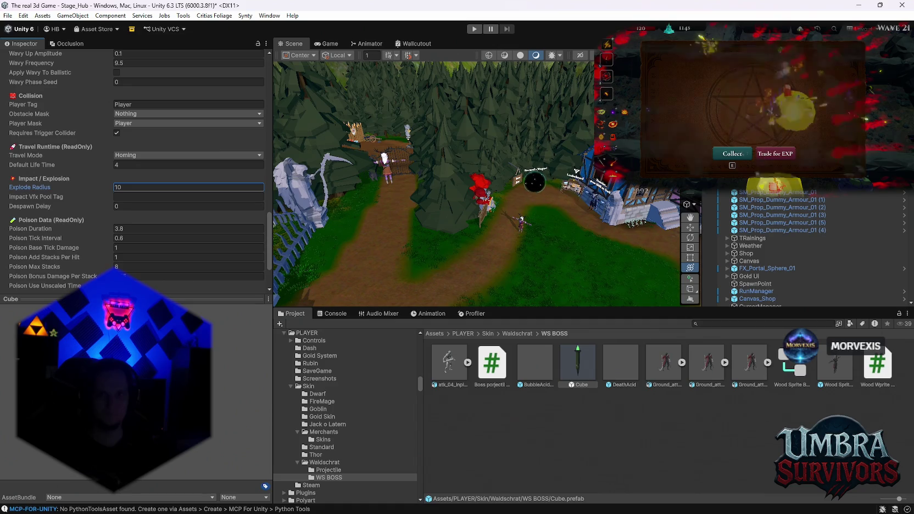
# - Copy the WaldschratImpactVFX pool tag from the object pool manager's entries
pyautogui.click(732, 153)
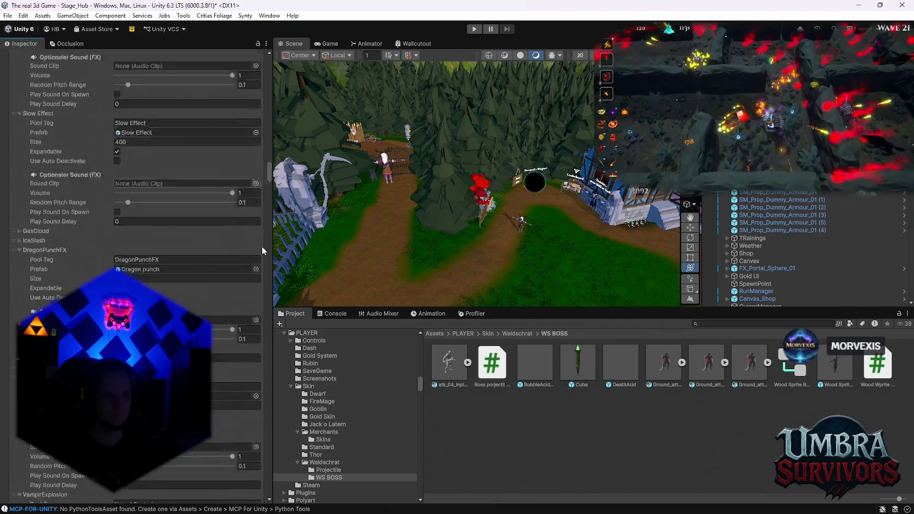
pyautogui.moveTo(260, 210); pyautogui.dragTo(264, 481)
pyautogui.scroll(-2, 254, 475)
pyautogui.scroll(2, 191, 252)
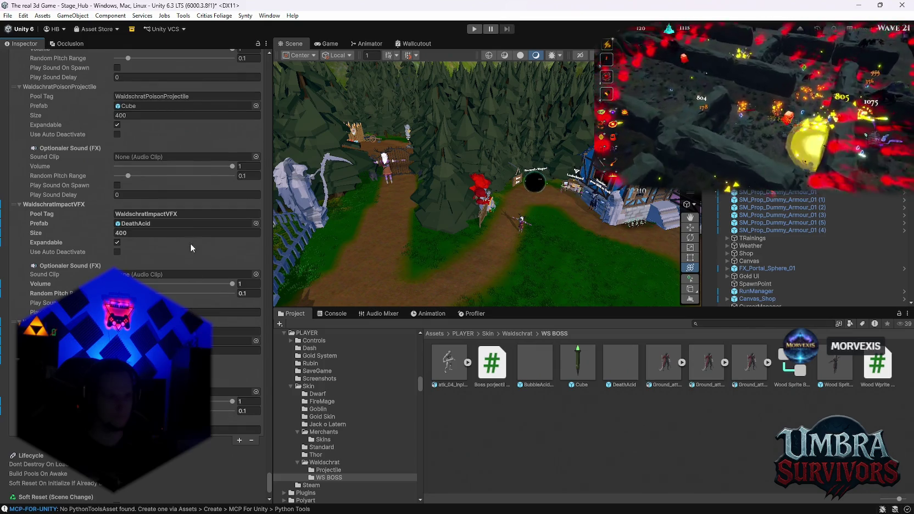
pyautogui.click(192, 214)
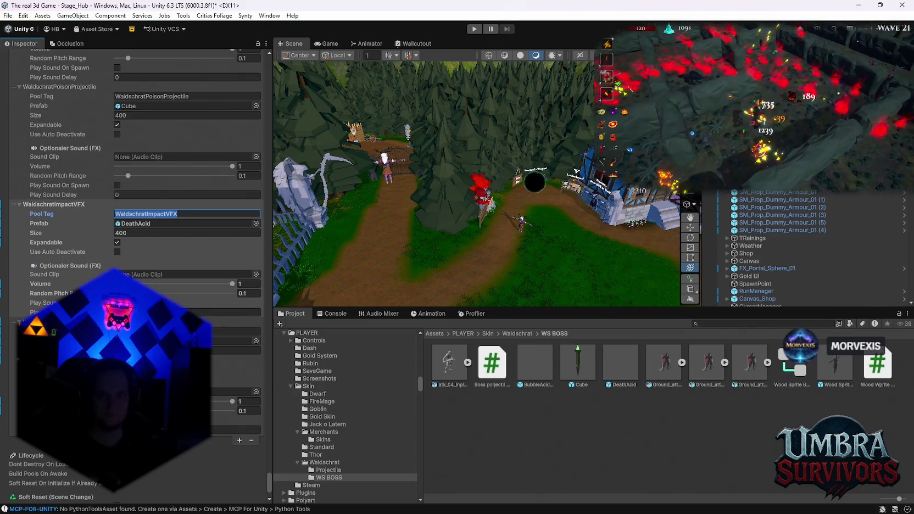
# - Paste WaldschratImpactVFX into the Cube's Impact Vfx Pool Tag and start a playtest
pyautogui.click(578, 363)
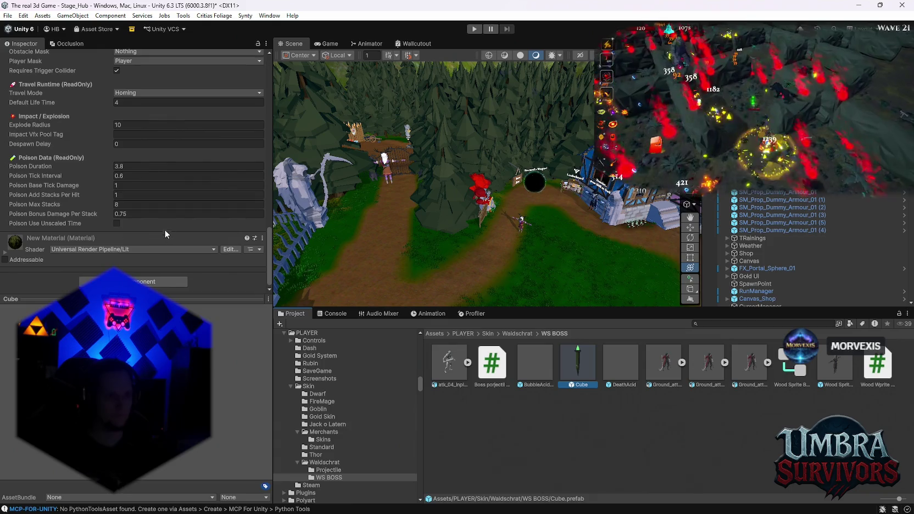
pyautogui.scroll(3, 164, 231)
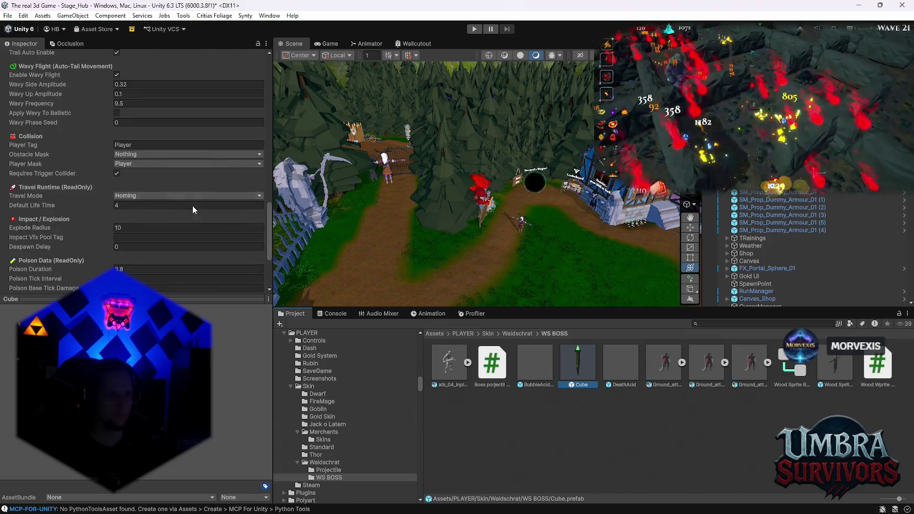
pyautogui.click(132, 241)
pyautogui.write('WaldschratImpactVFX')
pyautogui.scroll(-2, 204, 253)
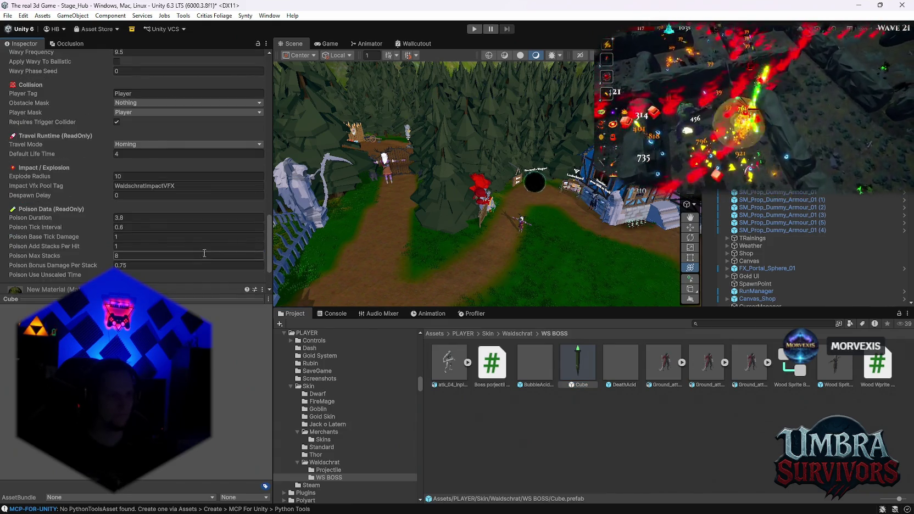
pyautogui.scroll(2, 155, 222)
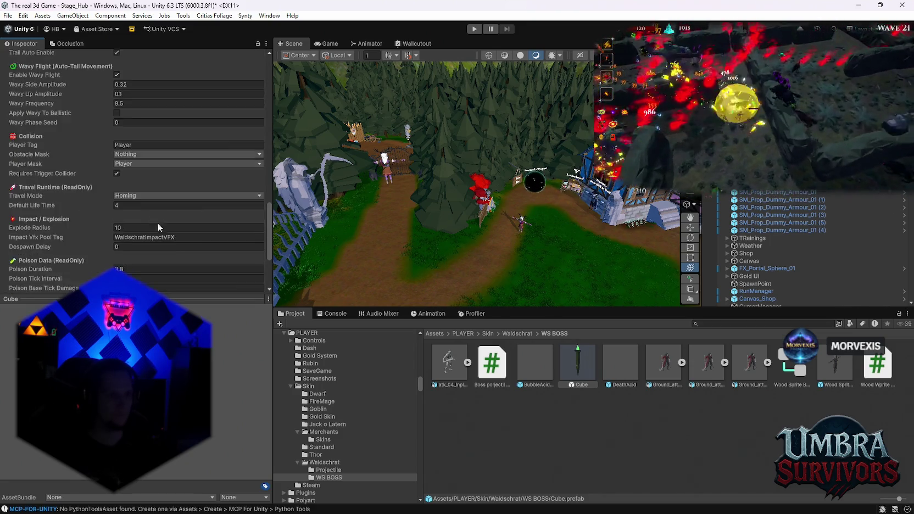
pyautogui.scroll(4, 156, 222)
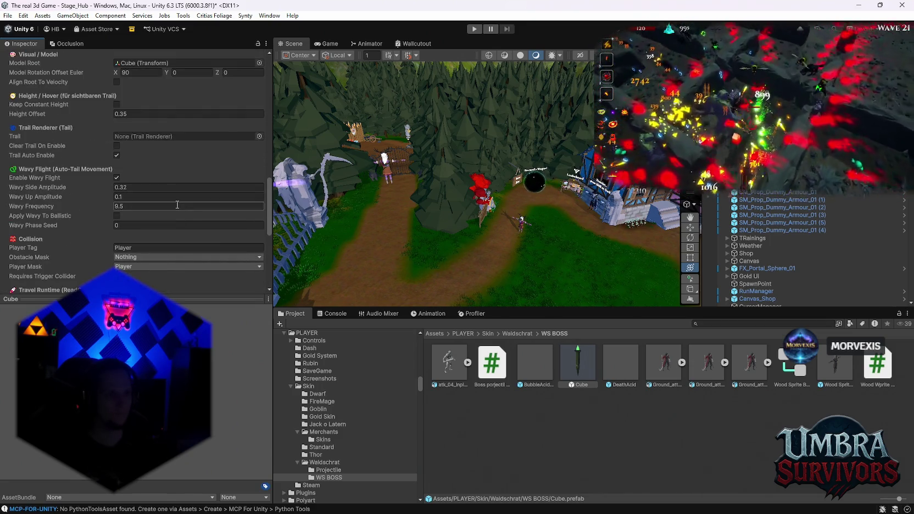
pyautogui.click(474, 29)
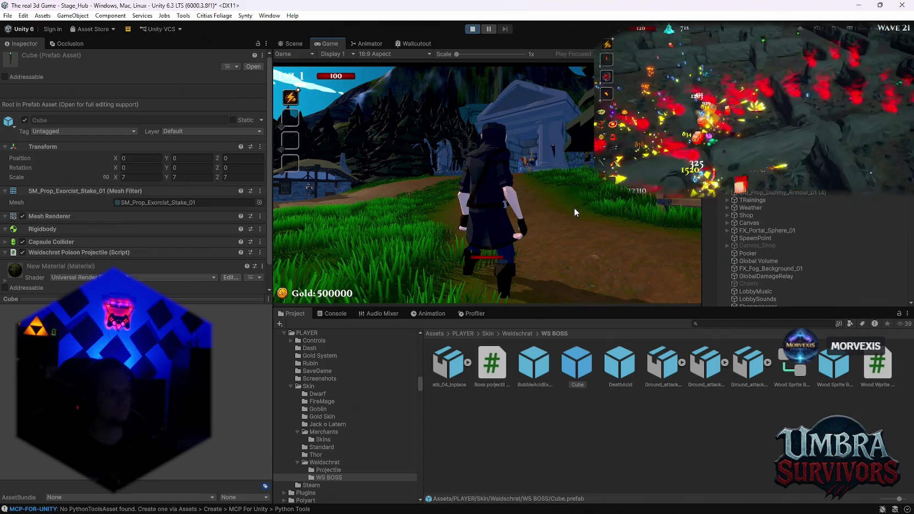
# - Run the character around the hub with WASD, dodging the boss's green poison projectiles
pyautogui.click(575, 208)
pyautogui.press('w')
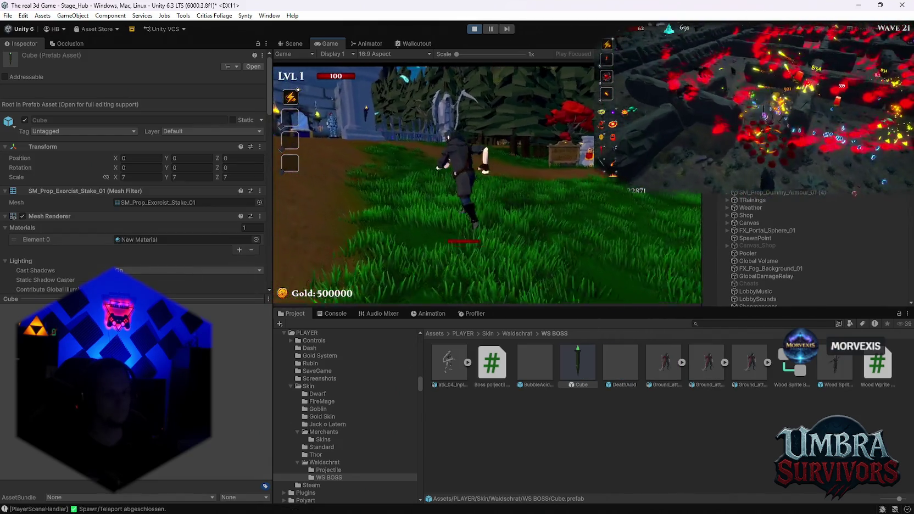
pyautogui.press('a')
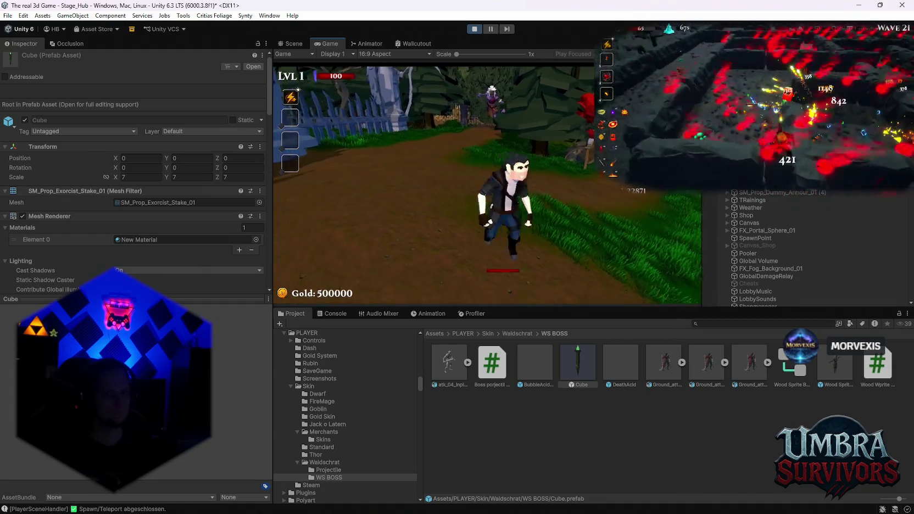
pyautogui.press('w')
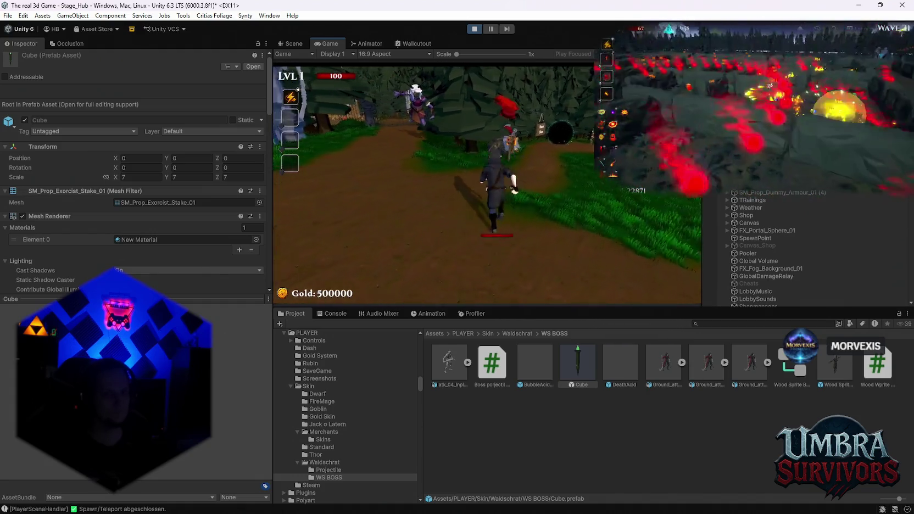
pyautogui.press('s')
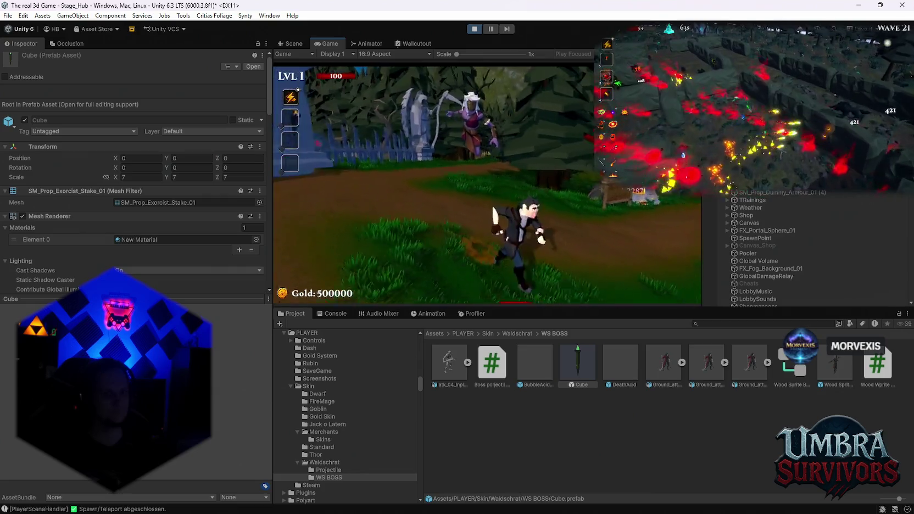
pyautogui.press('d')
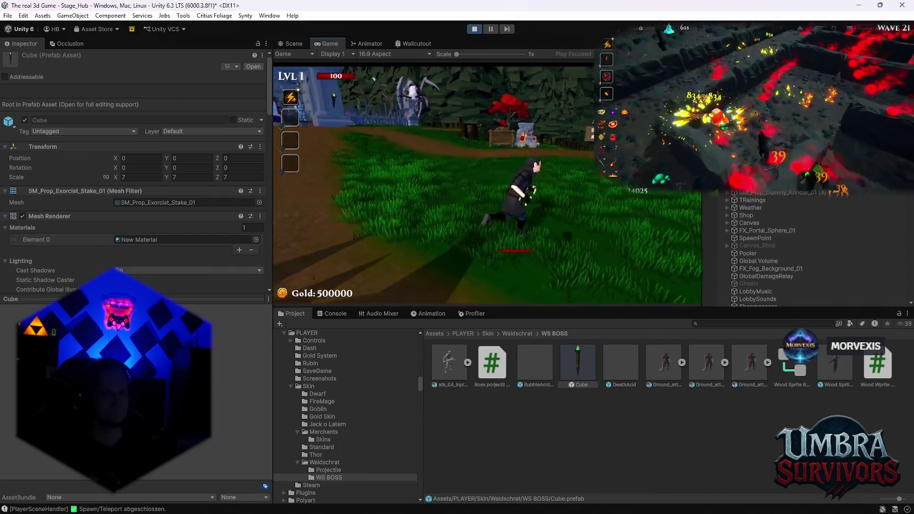
pyautogui.press('w')
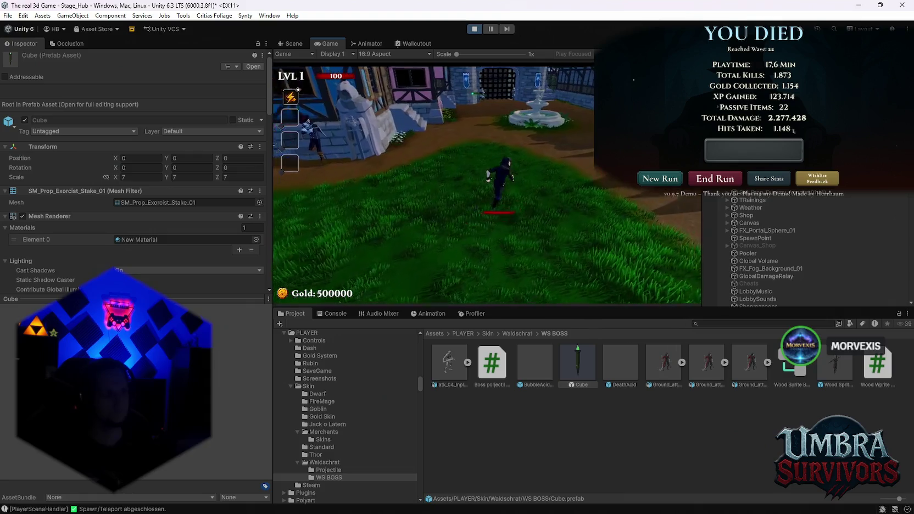
pyautogui.press('a')
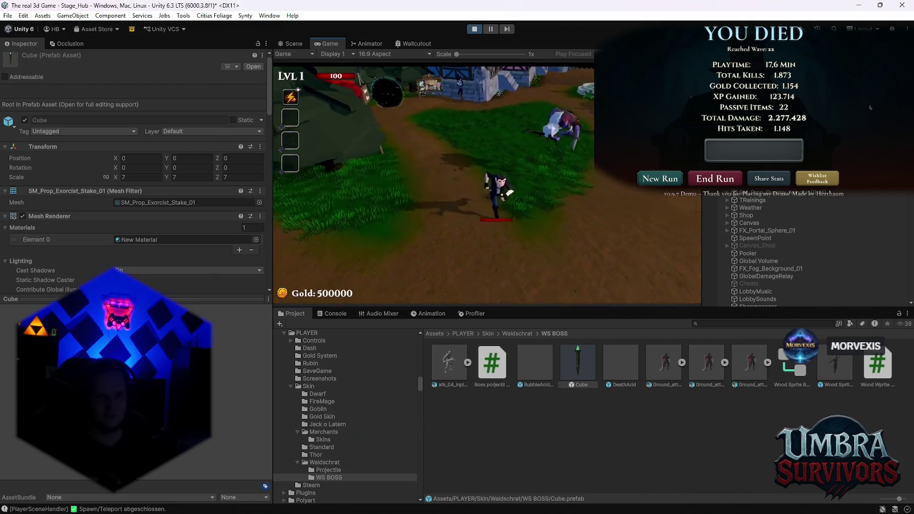
pyautogui.press('w')
pyautogui.press('a')
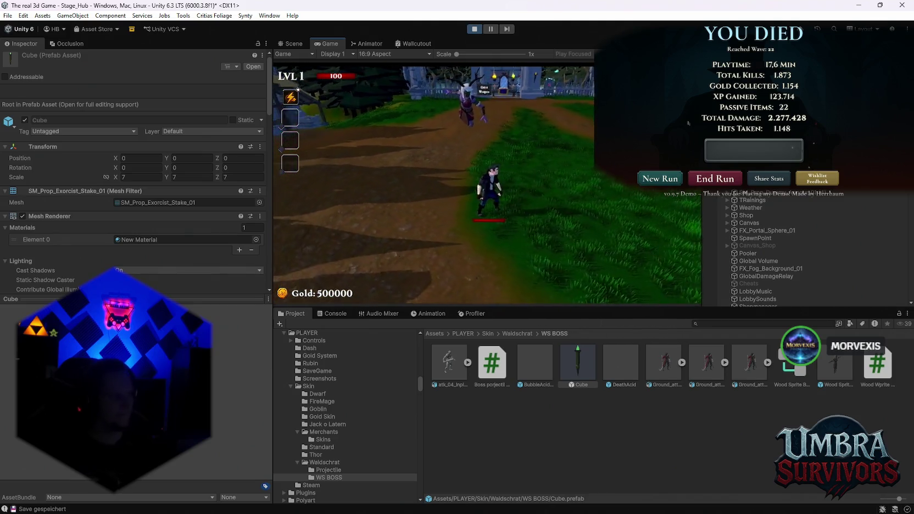
pyautogui.press('a')
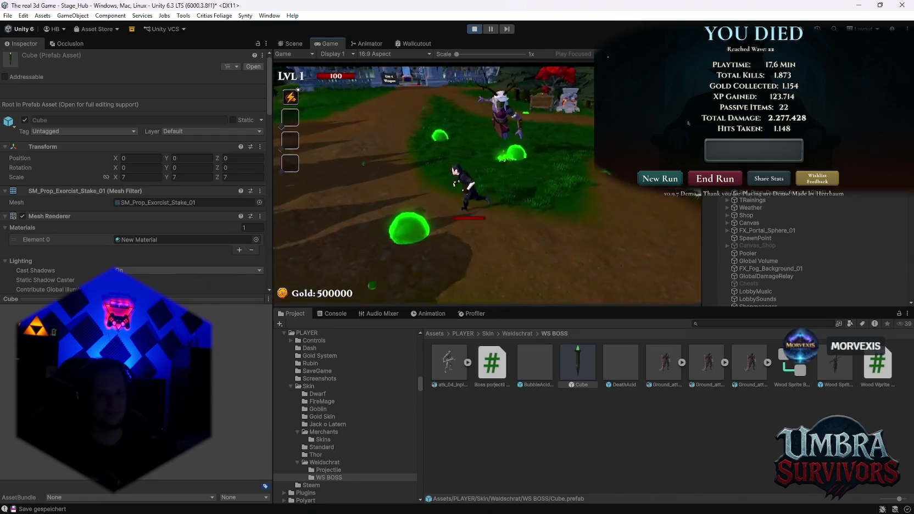
pyautogui.press('d')
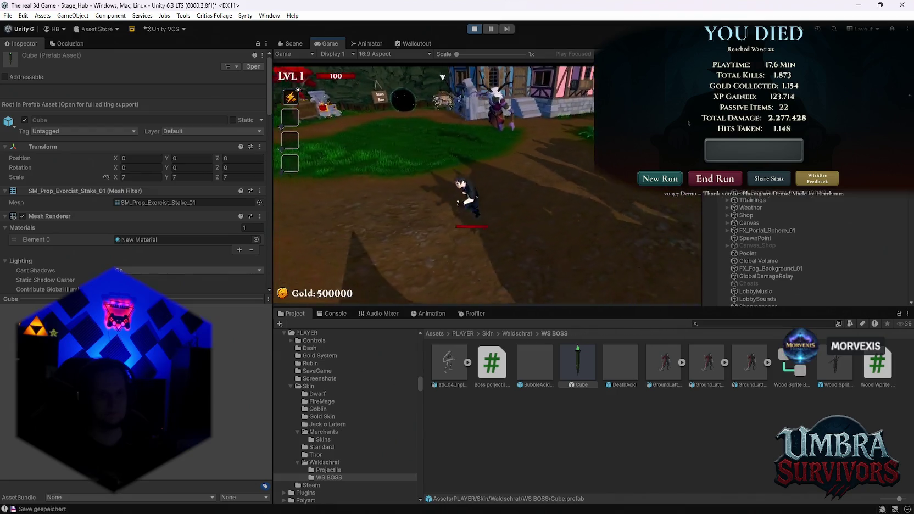
pyautogui.press('d')
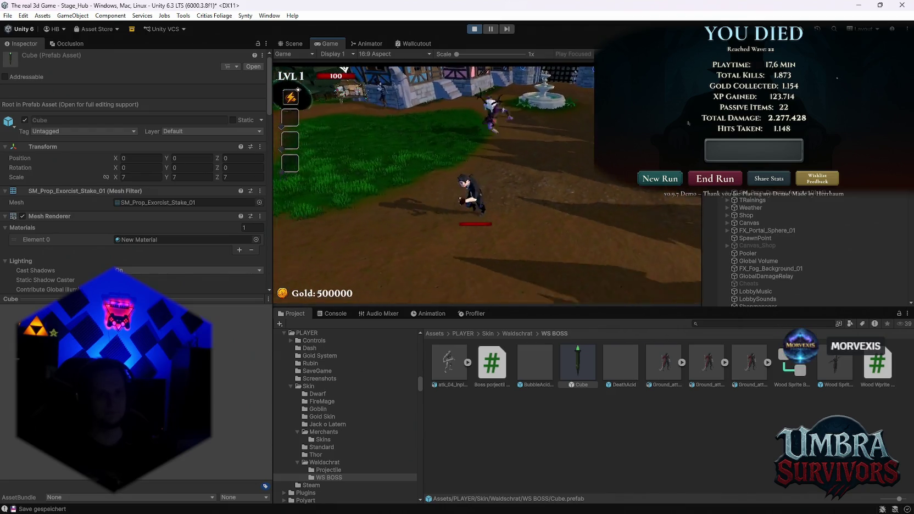
pyautogui.press('d')
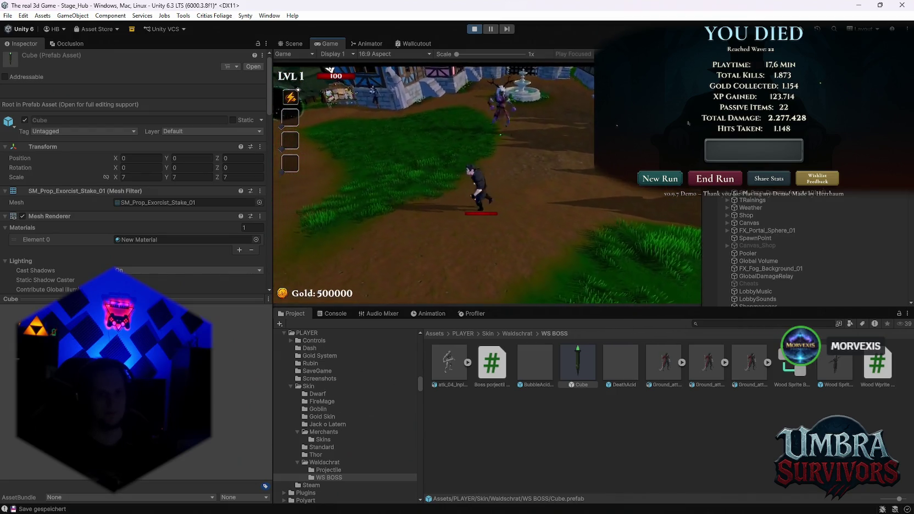
pyautogui.press('w')
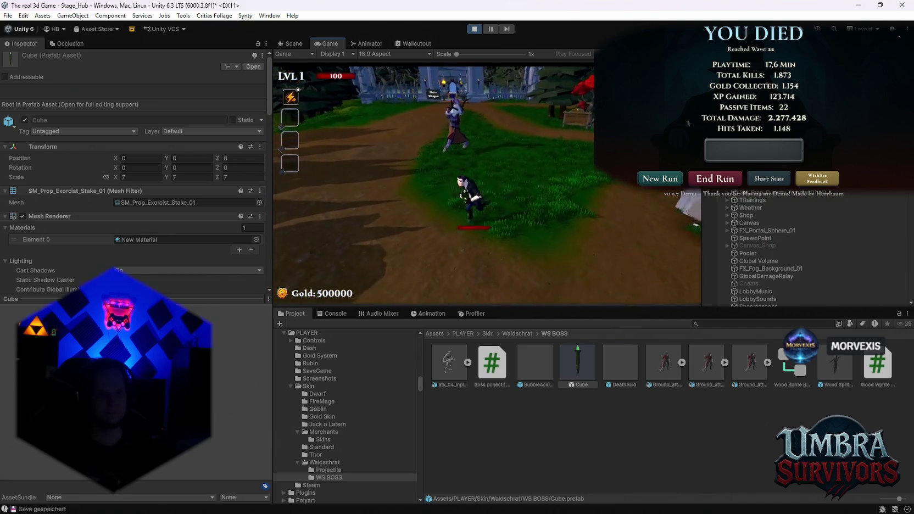
pyautogui.press('s')
pyautogui.press('w')
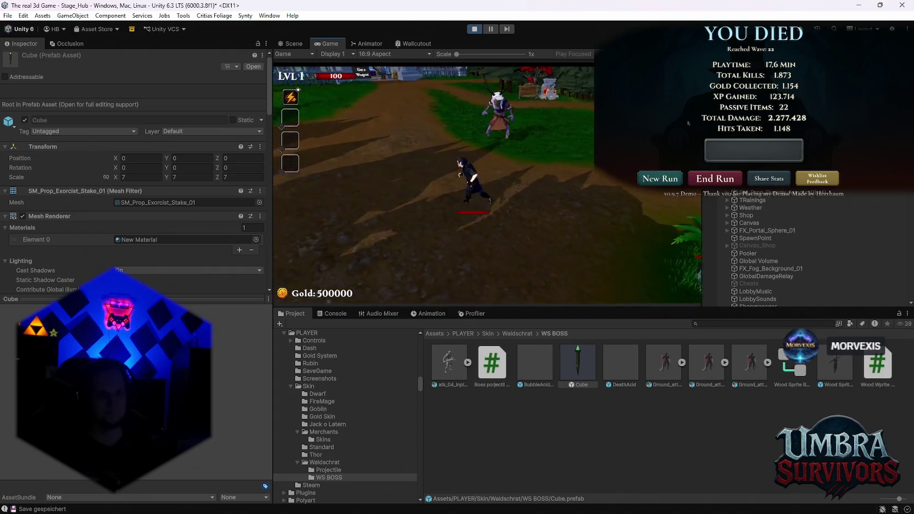
pyautogui.press('d')
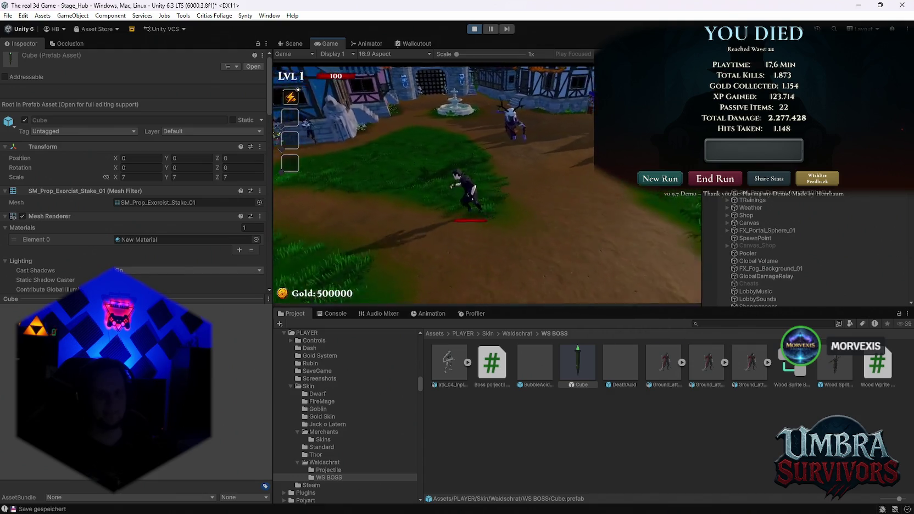
pyautogui.press('d')
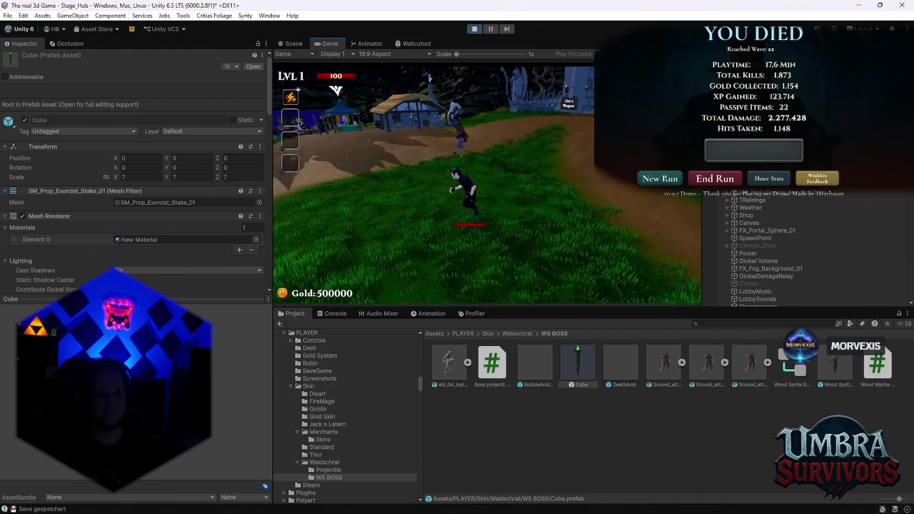
pyautogui.press('d')
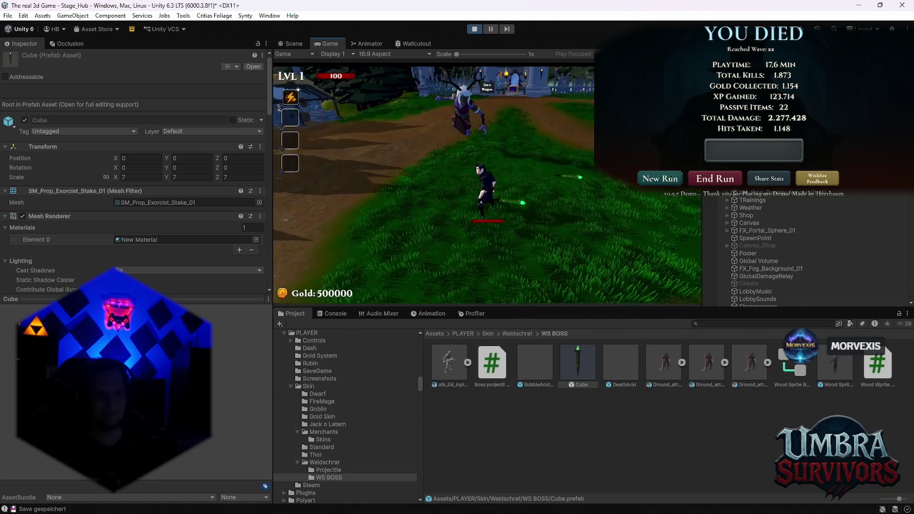
pyautogui.press('d')
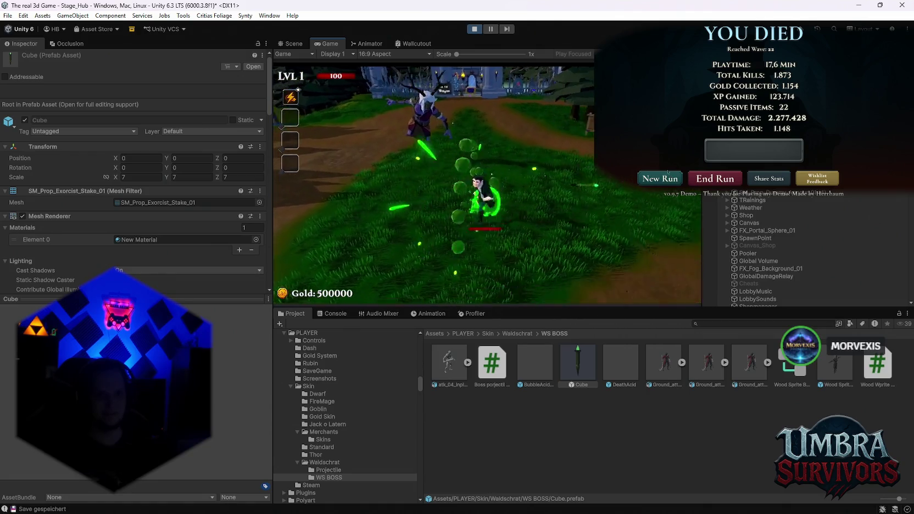
pyautogui.press('a')
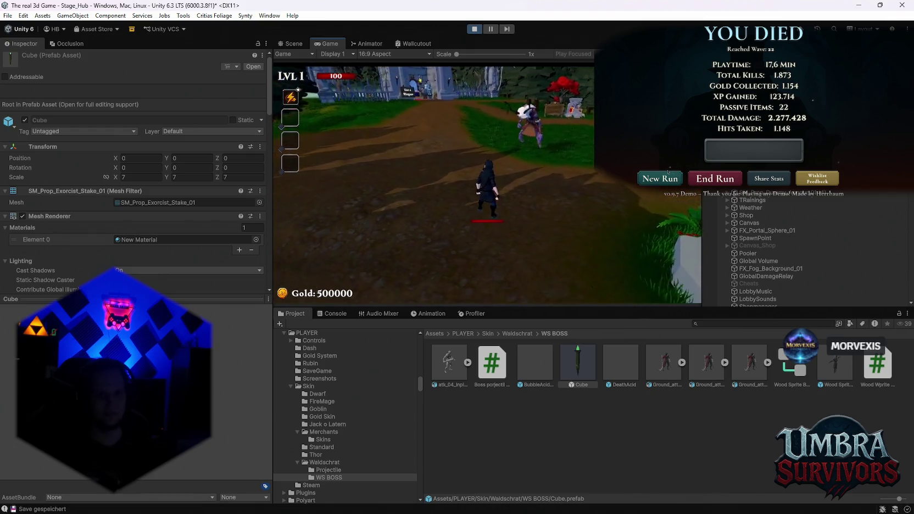
pyautogui.press('d')
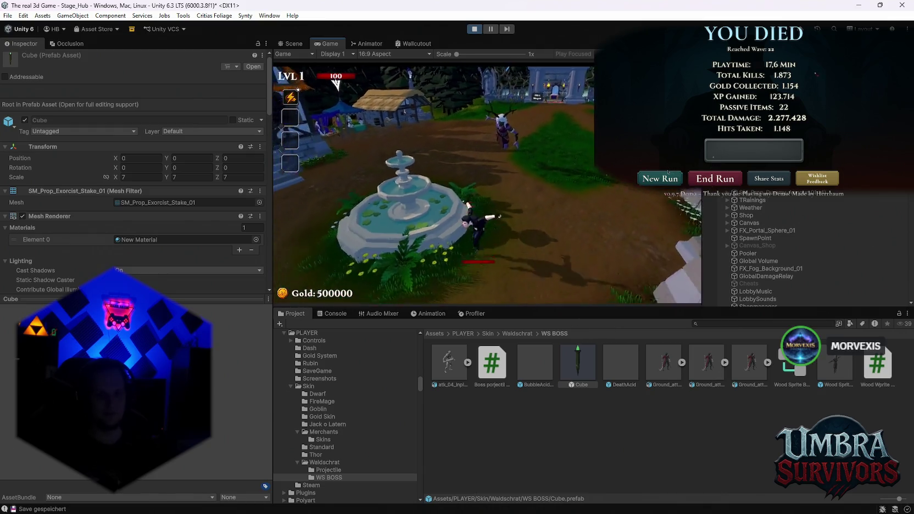
pyautogui.press('s')
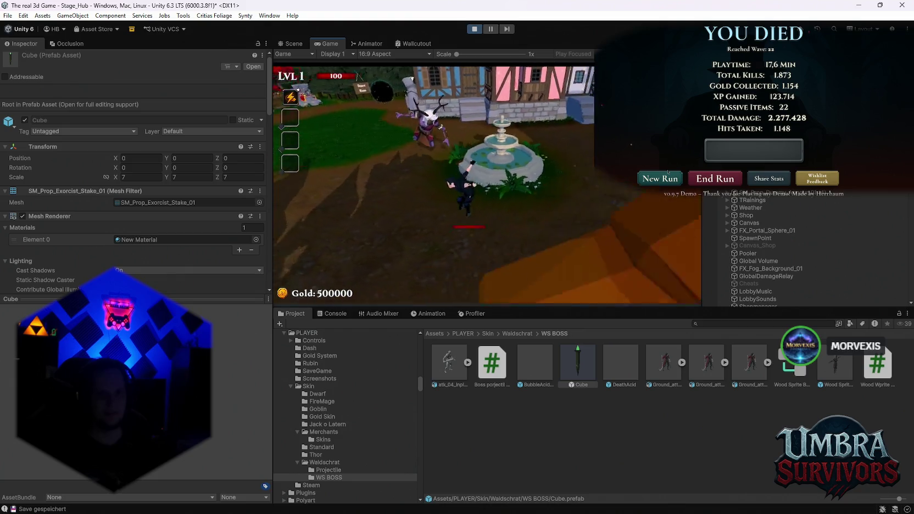
pyautogui.press('s')
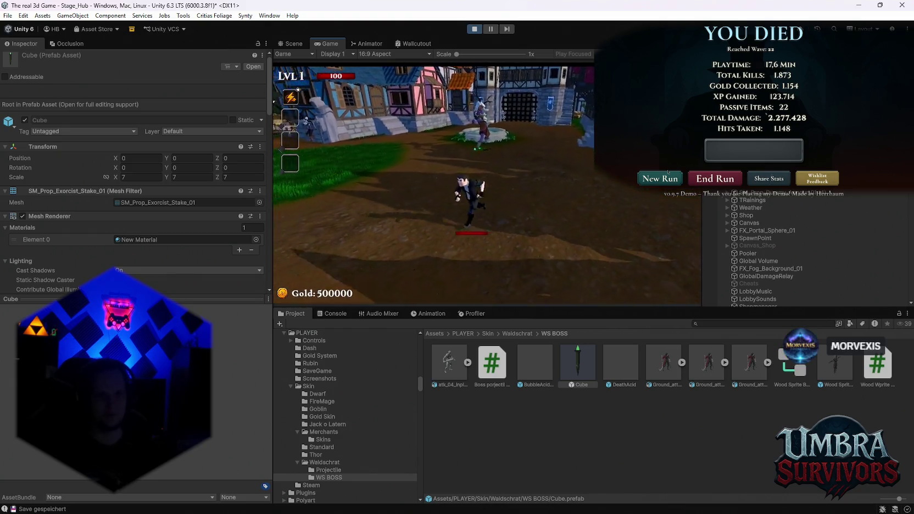
pyautogui.press('d')
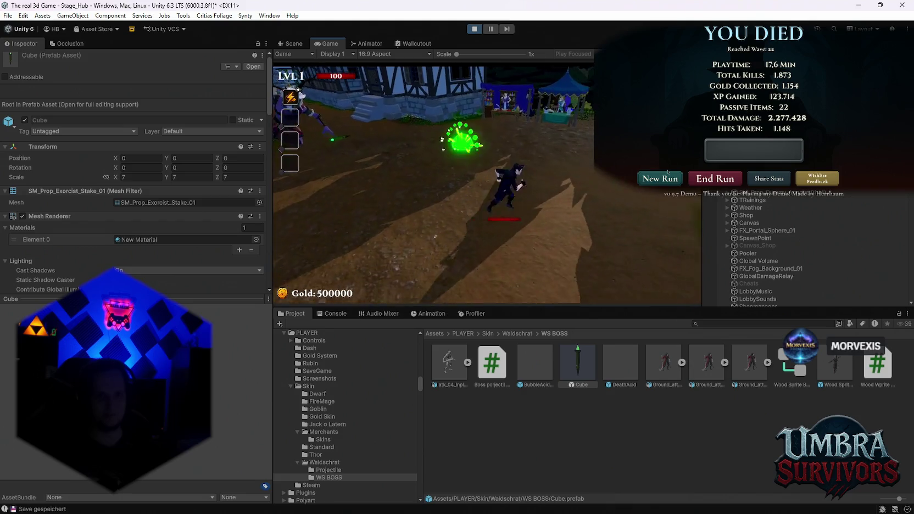
pyautogui.press('a')
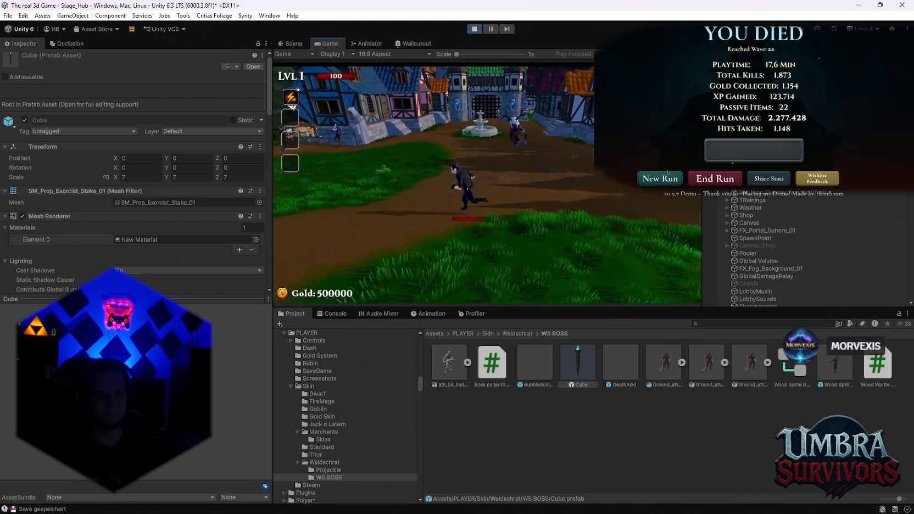
pyautogui.press('d')
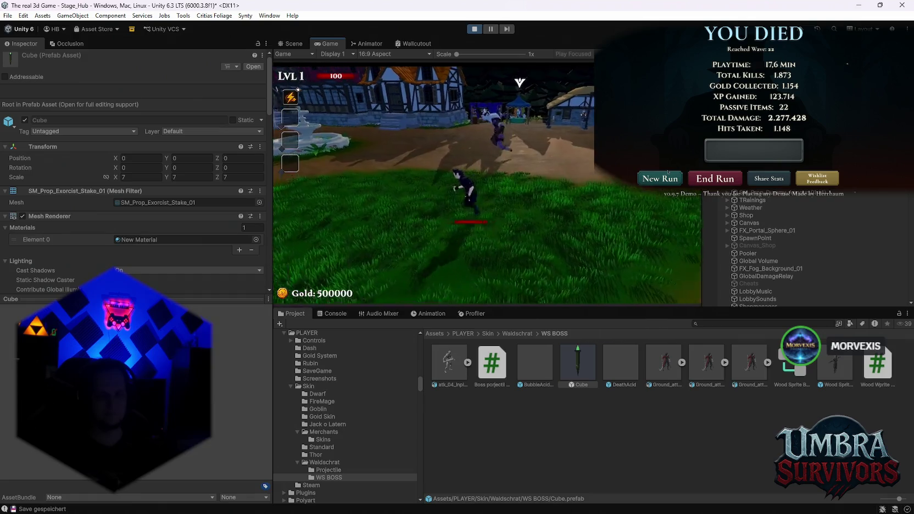
pyautogui.press('d')
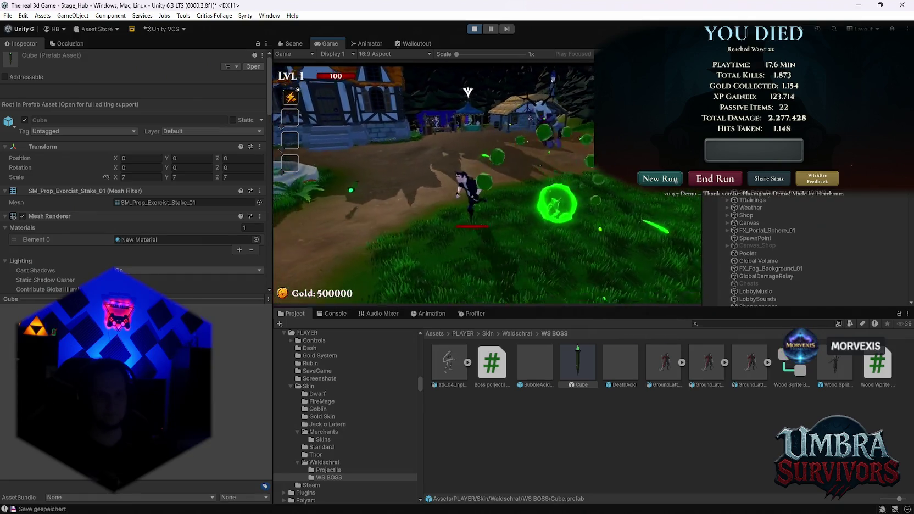
pyautogui.press('a')
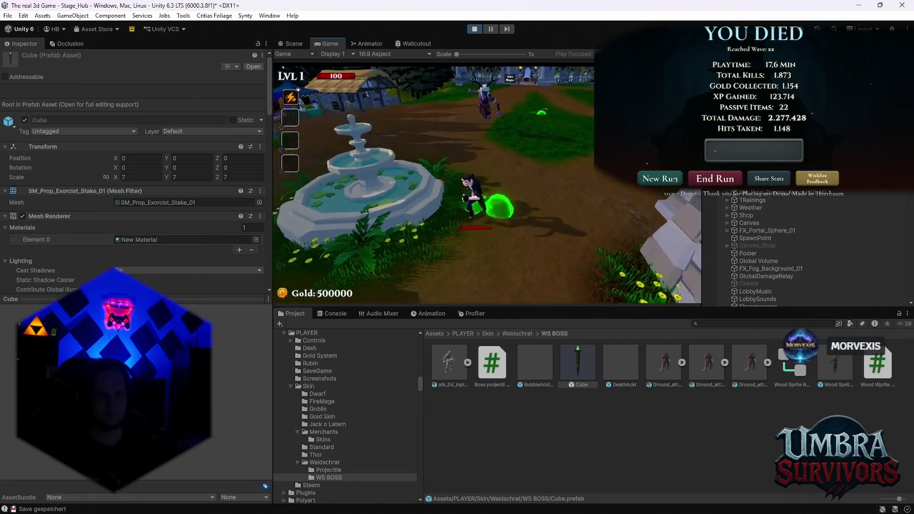
# - Pause the game and exit Play mode
pyautogui.press('w')
pyautogui.press('Escape')
pyautogui.click(474, 29)
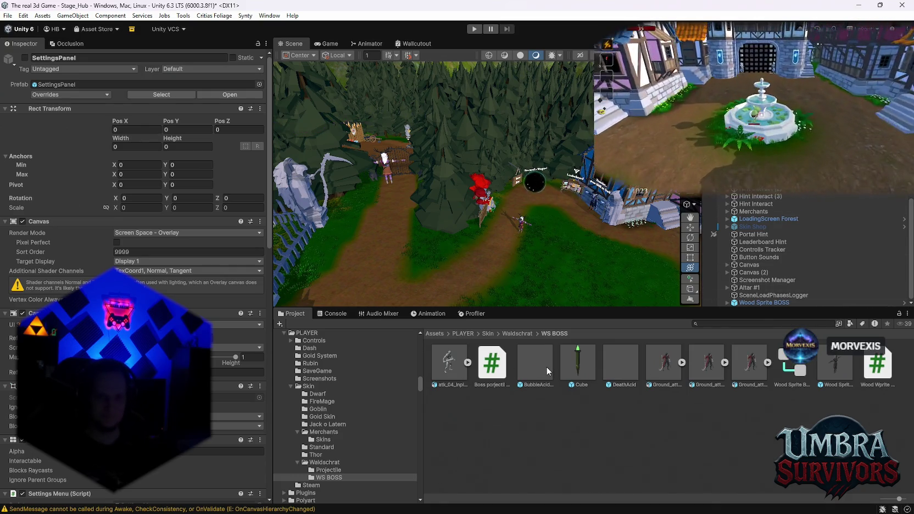
# - Set the Cube prefab's Model Rotation Offset Euler X to 0 and open the prefab
pyautogui.click(578, 364)
pyautogui.scroll(-15, 196, 241)
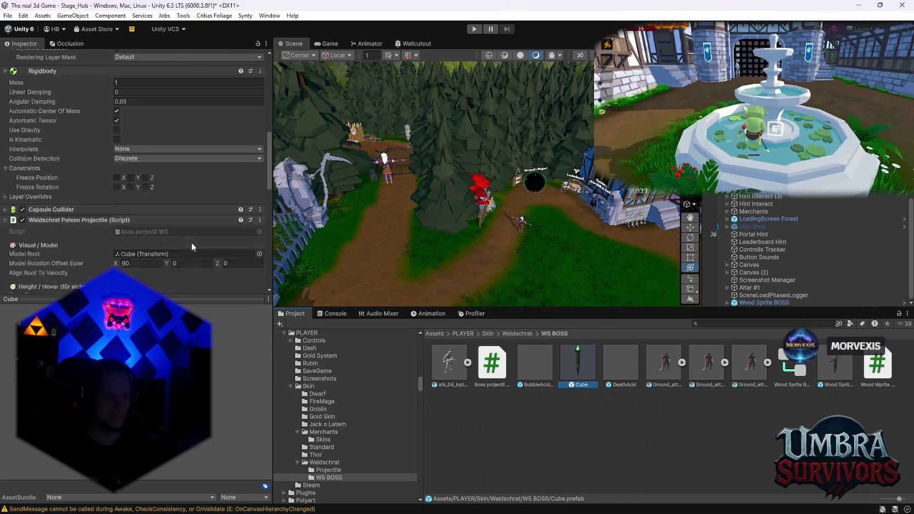
pyautogui.click(140, 212)
pyautogui.write('0')
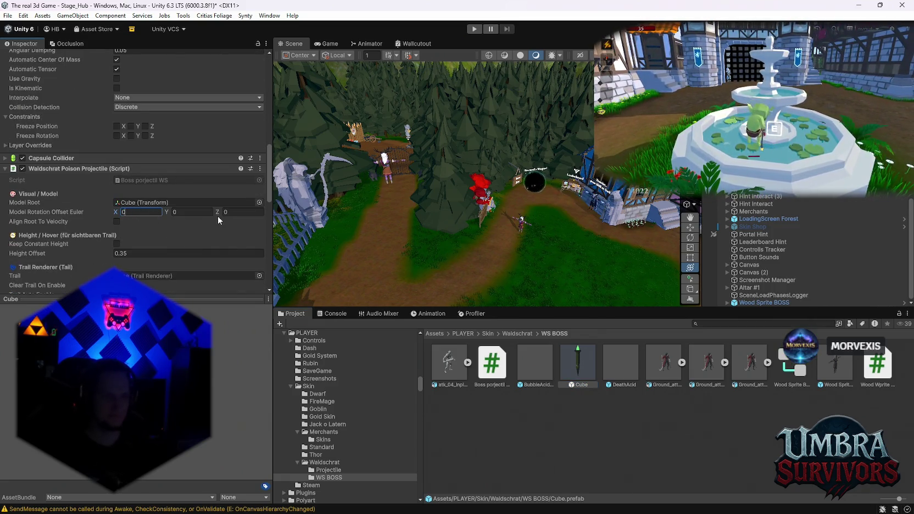
pyautogui.press('Return')
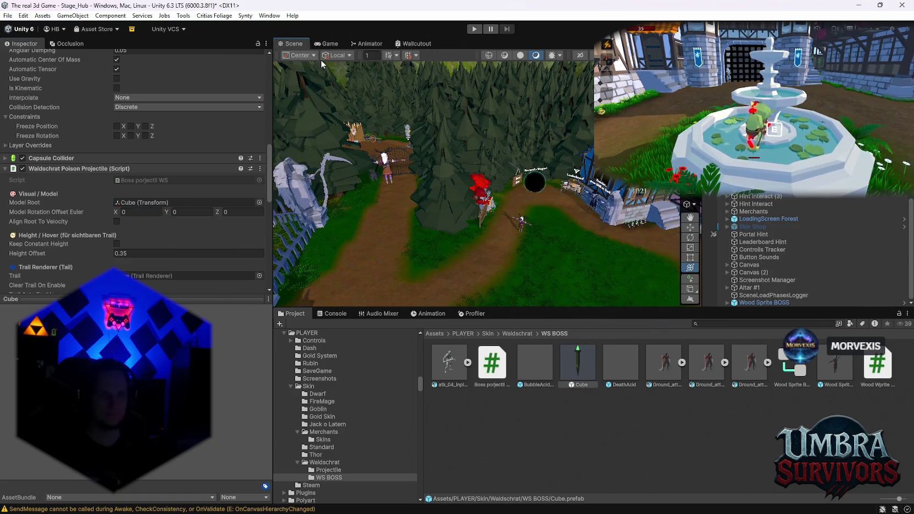
pyautogui.doubleClick(582, 362)
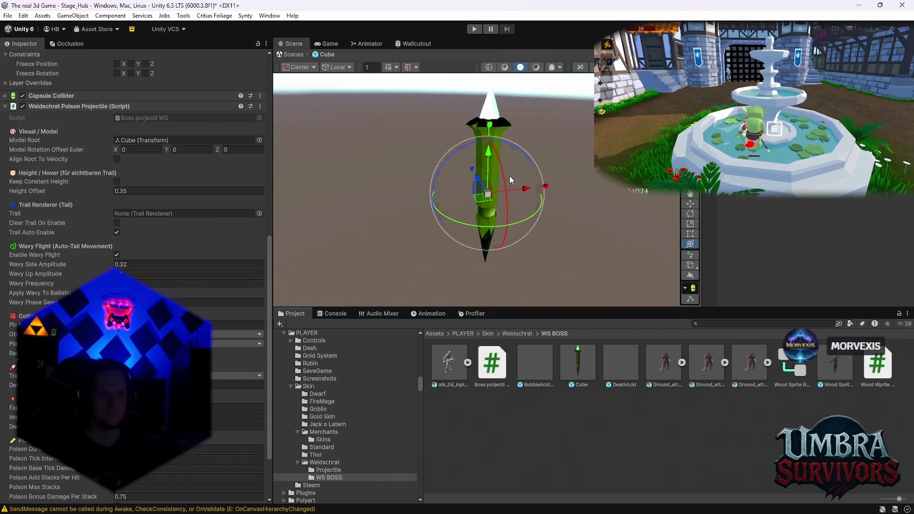
# - Lay the stake model sideways by setting its Transform Rotation X to -90 at position 0, 0, 0
pyautogui.moveTo(500, 169)
pyautogui.mouseDown()
pyautogui.moveTo(531, 308)
pyautogui.moveTo(418, 286)
pyautogui.mouseUp()
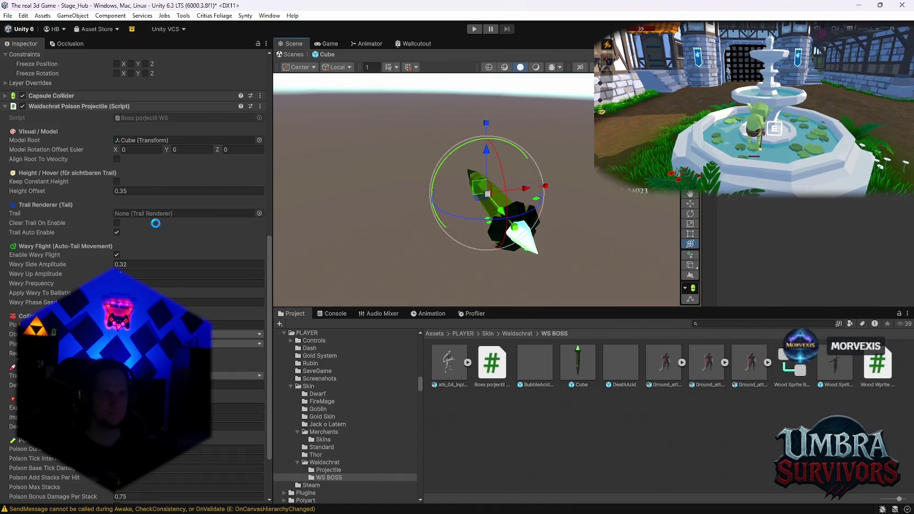
pyautogui.scroll(5, 163, 223)
pyautogui.scroll(4, 162, 223)
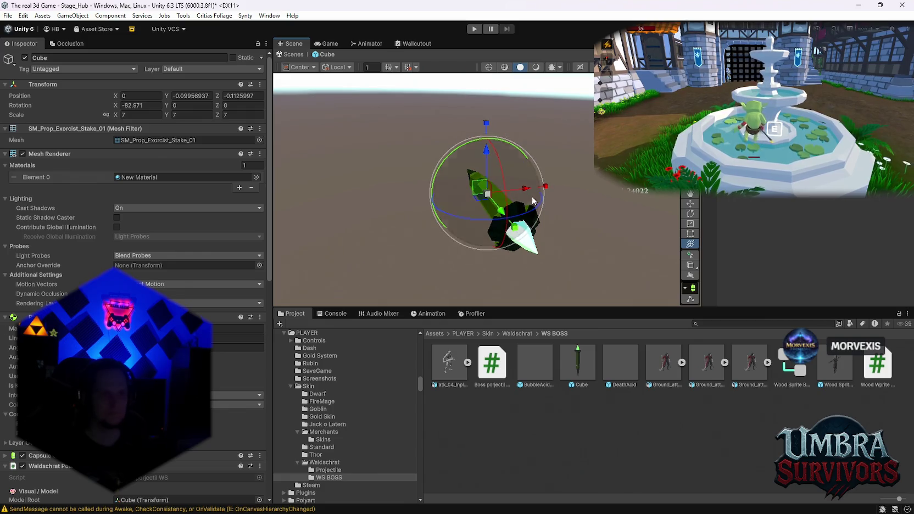
pyautogui.moveTo(515, 199)
pyautogui.mouseDown()
pyautogui.moveTo(348, 447)
pyautogui.moveTo(192, 357)
pyautogui.mouseUp()
pyautogui.hotkey('ctrl', 'z')
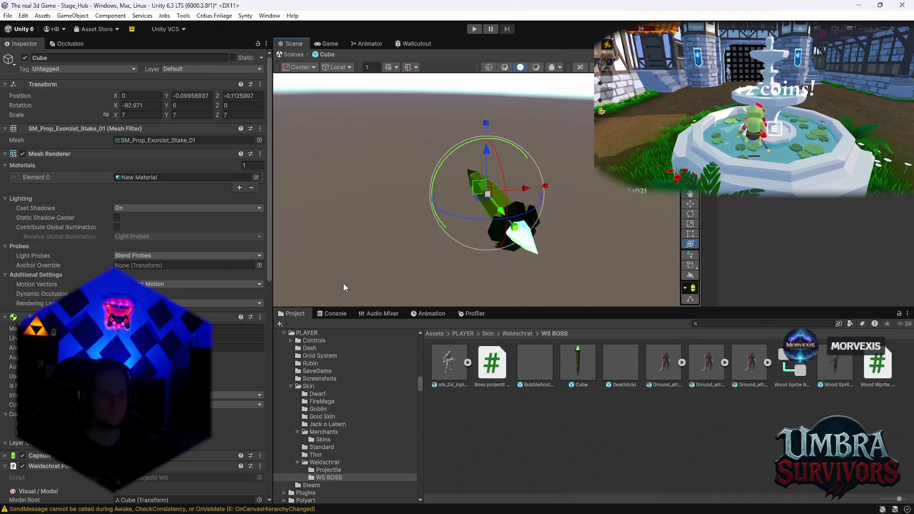
pyautogui.hotkey('ctrl', 'z')
pyautogui.click(151, 102)
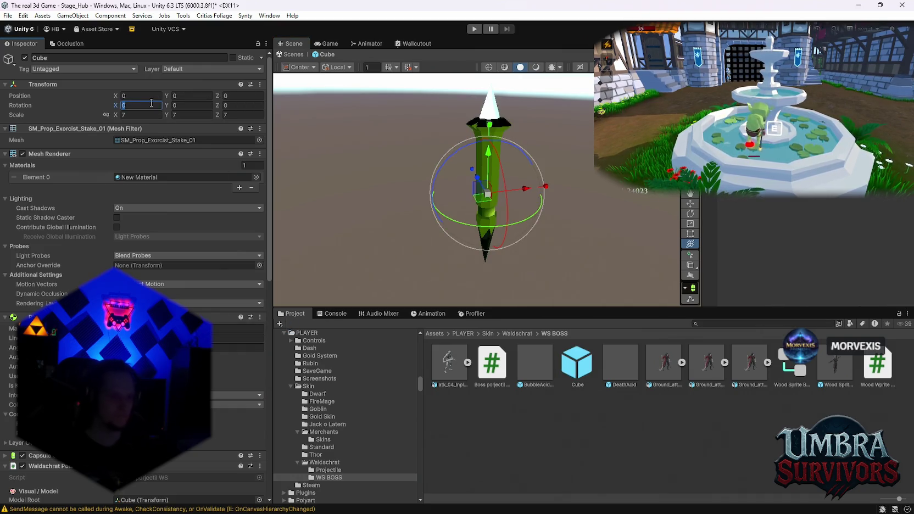
pyautogui.write('-90')
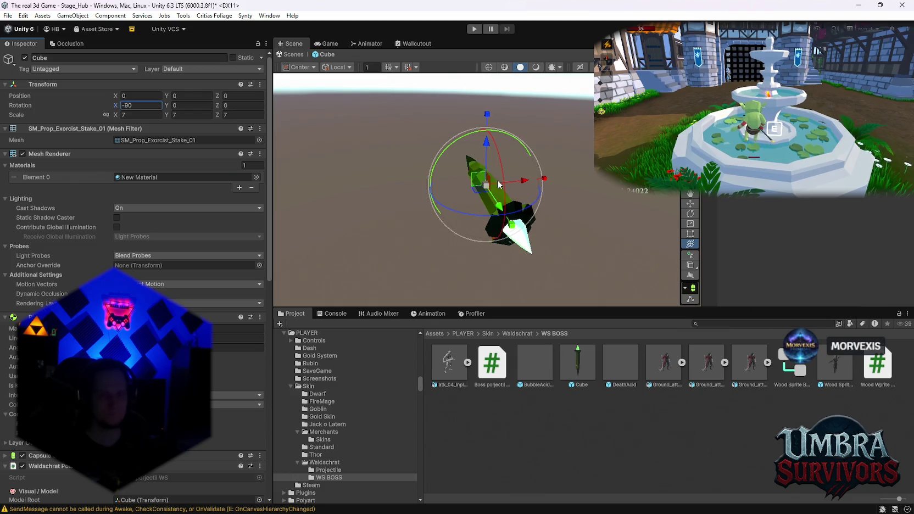
pyautogui.moveTo(553, 161); pyautogui.dragTo(555, 163)
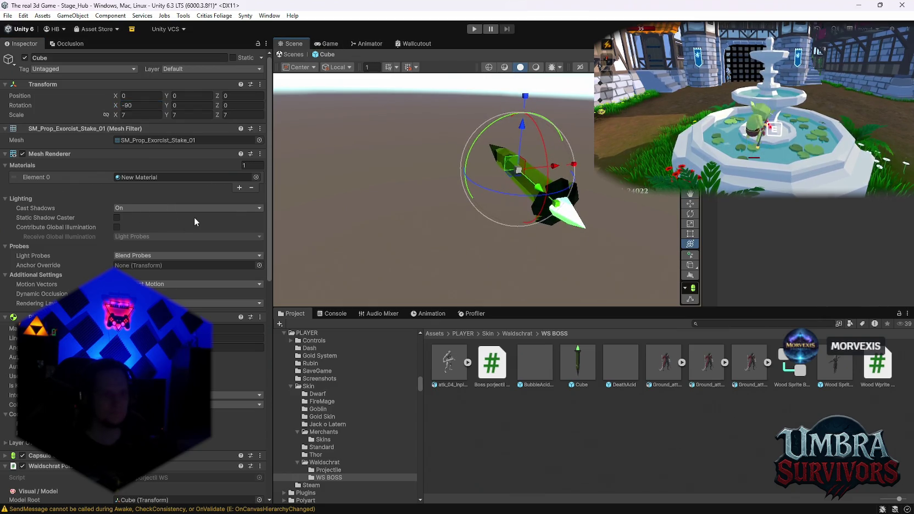
pyautogui.scroll(-8, 195, 217)
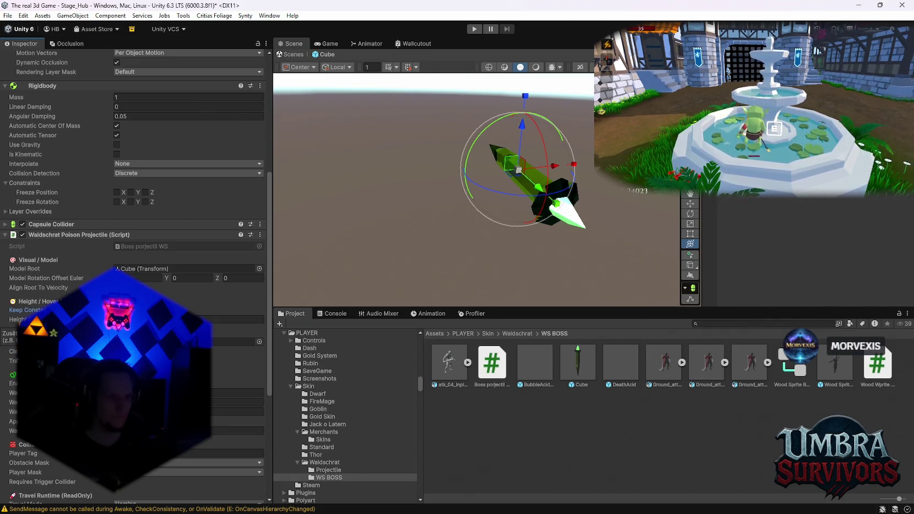
# - Exit the Cube prefab back to the level and start a new playtest
pyautogui.scroll(-2, 187, 165)
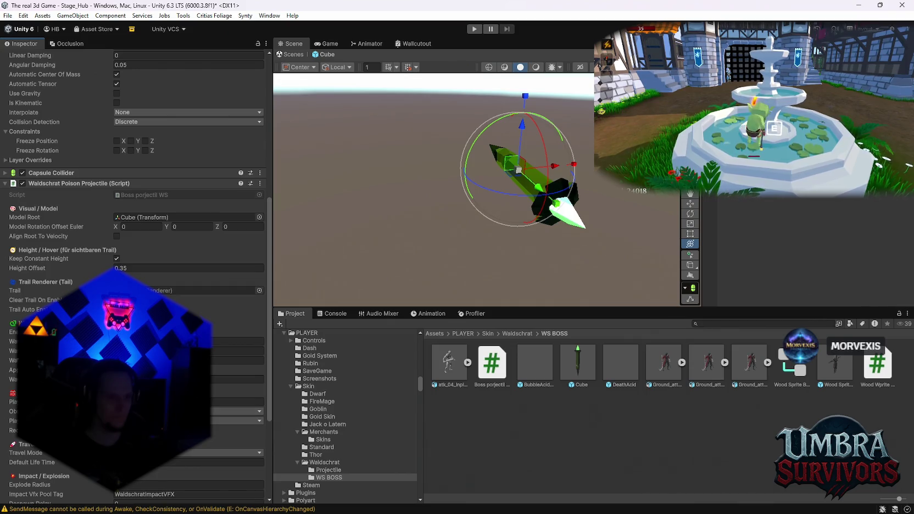
pyautogui.scroll(-6, 137, 275)
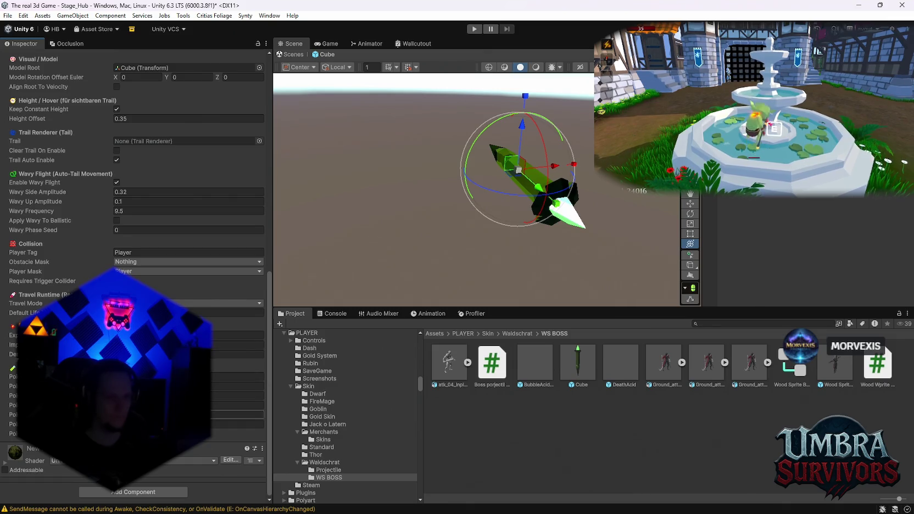
pyautogui.click(291, 54)
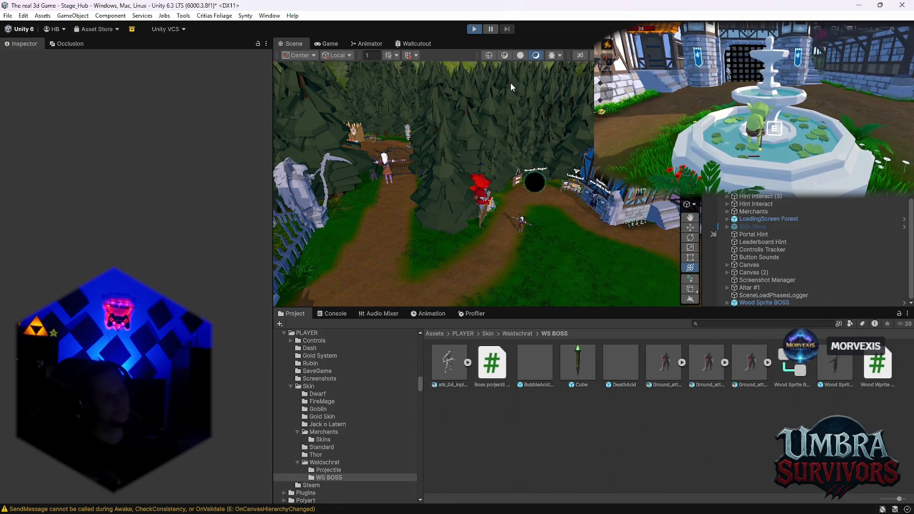
pyautogui.hotkey('ctrl', 'p')
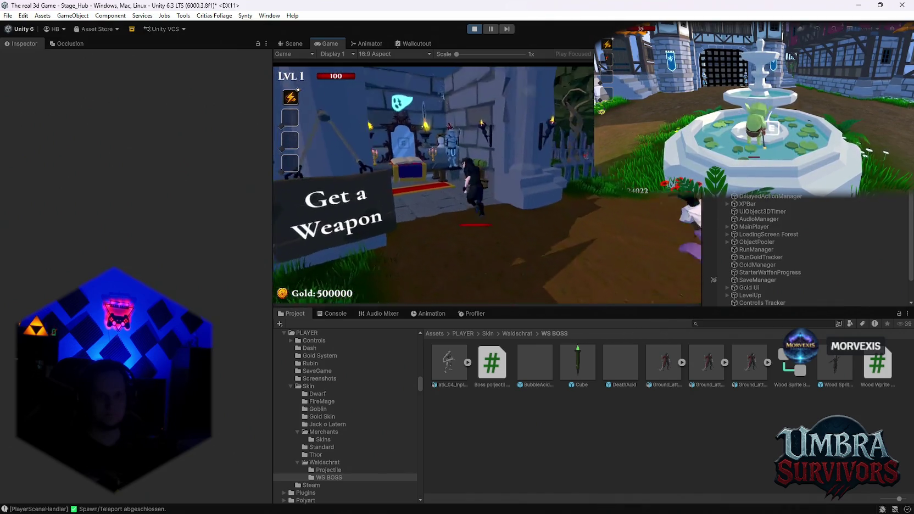
# - Pick the Fire Staff from the weapon book, then run toward the boss attacking enemies
pyautogui.press('e')
pyautogui.click(371, 118)
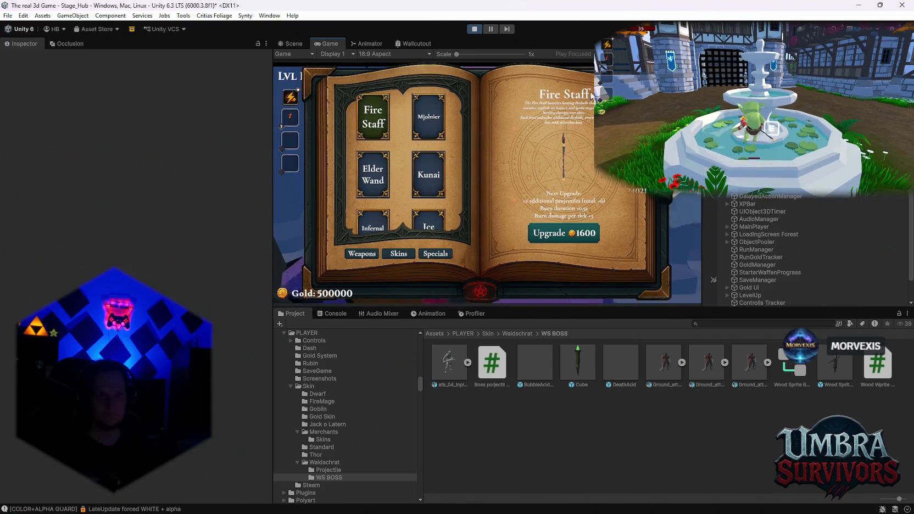
pyautogui.press('Escape')
pyautogui.press('s')
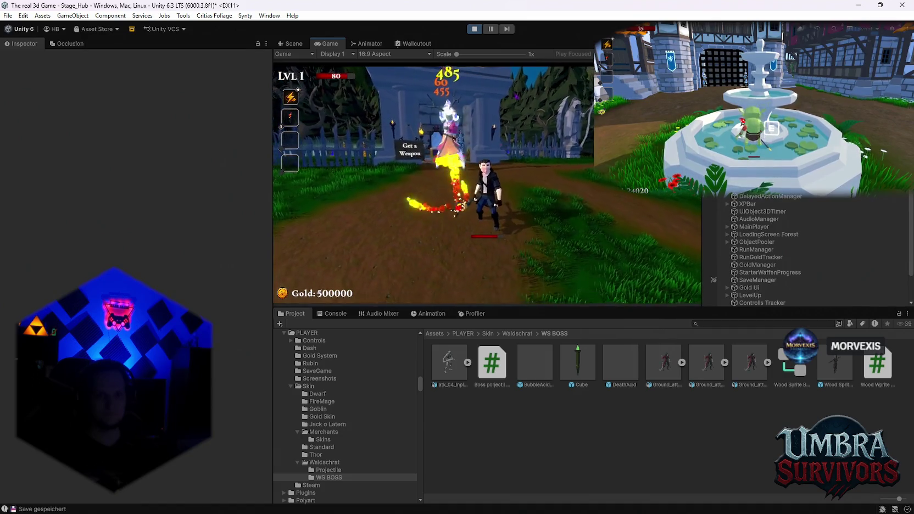
pyautogui.press('a')
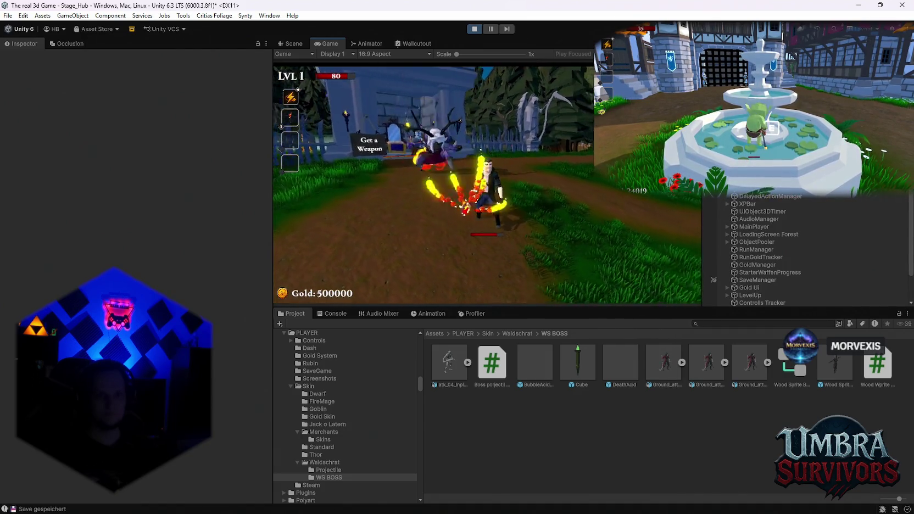
pyautogui.press('d')
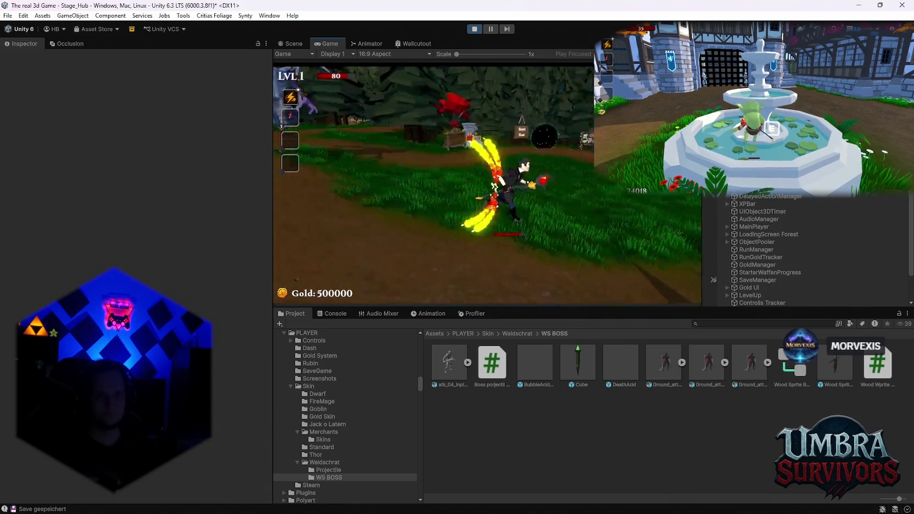